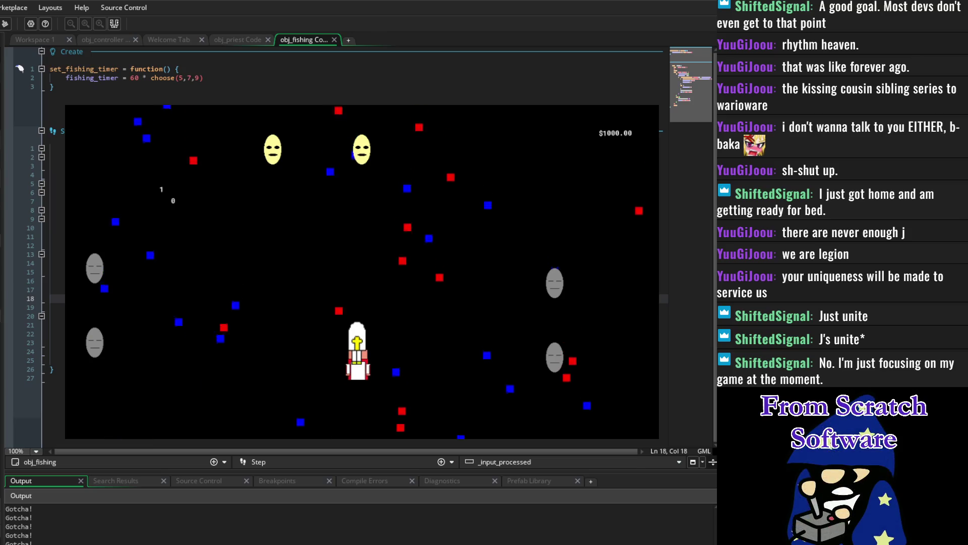
Step: Steer the player left and right under the falling squares, then end the fishing test run
key("Left")
key("Left")
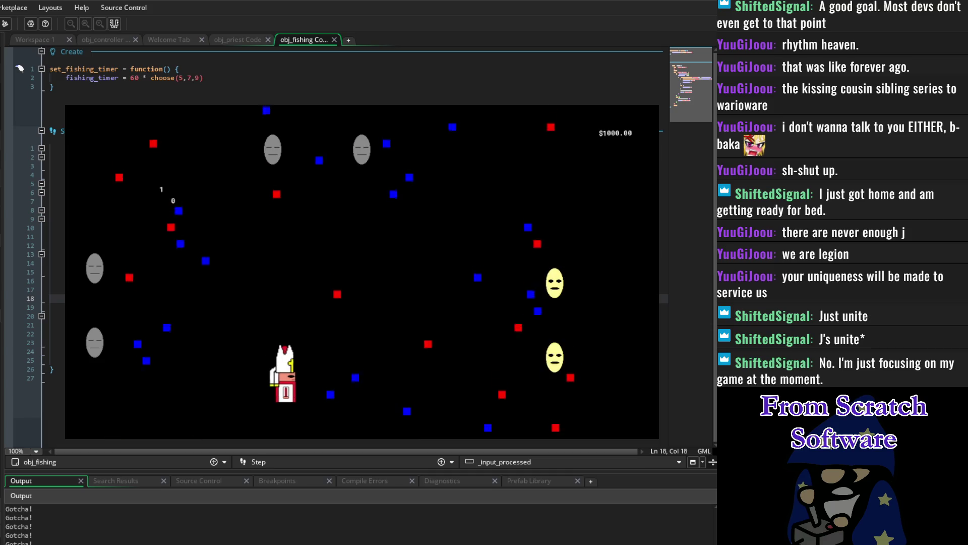
key("Right")
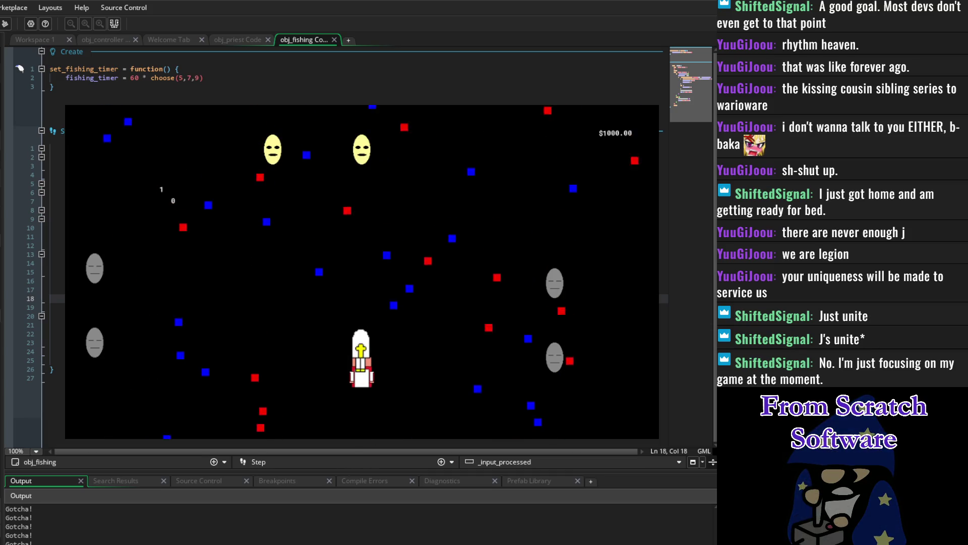
key("Left")
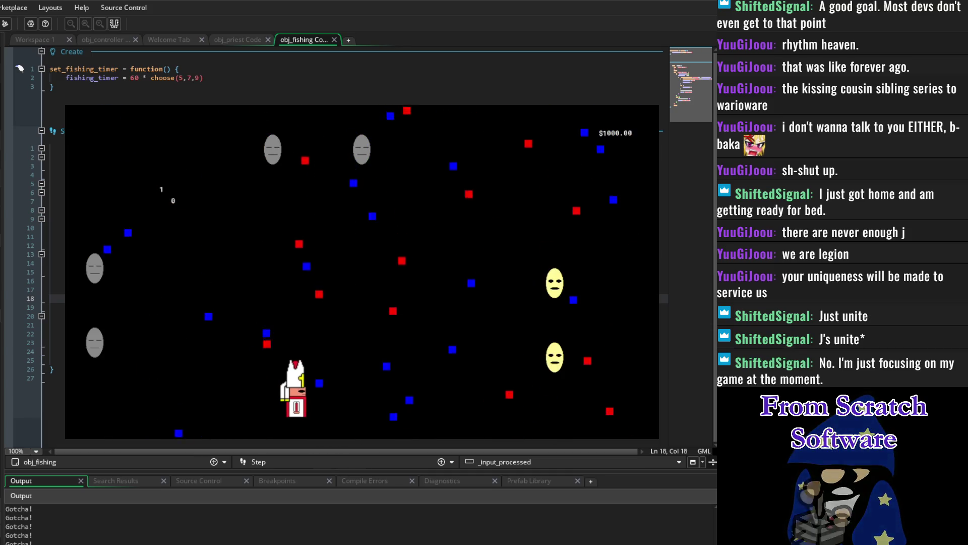
key("Right")
key("Right")
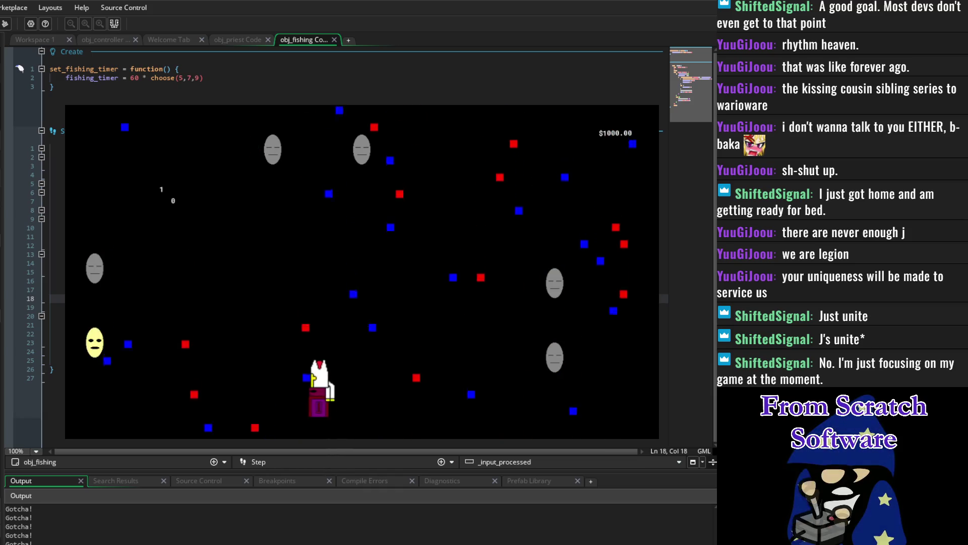
key("Left")
key("Left")
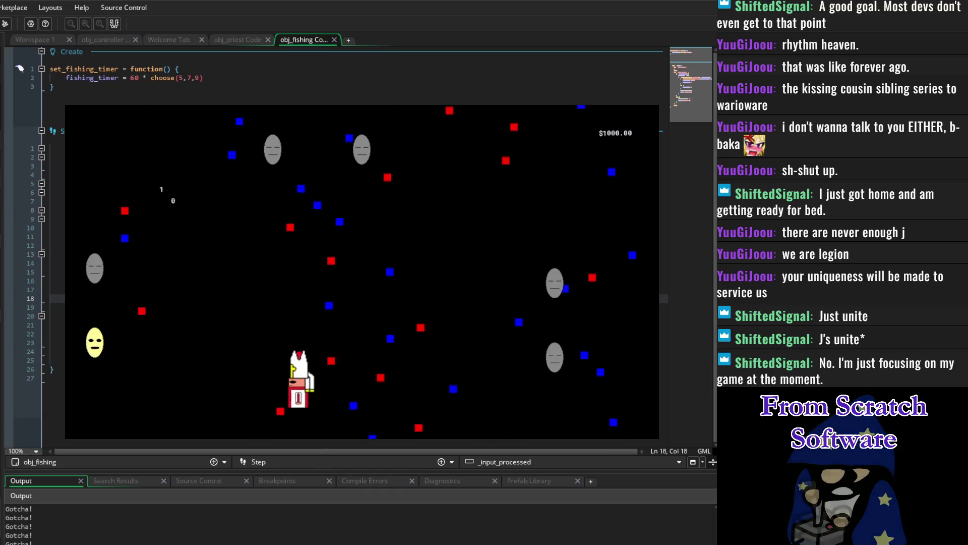
key("Right")
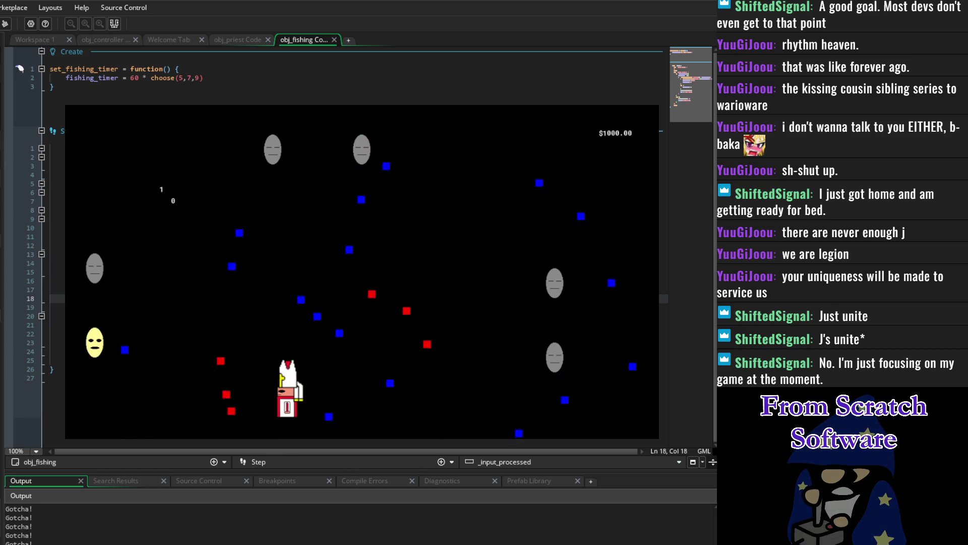
key("Left")
key("Right")
key("Right")
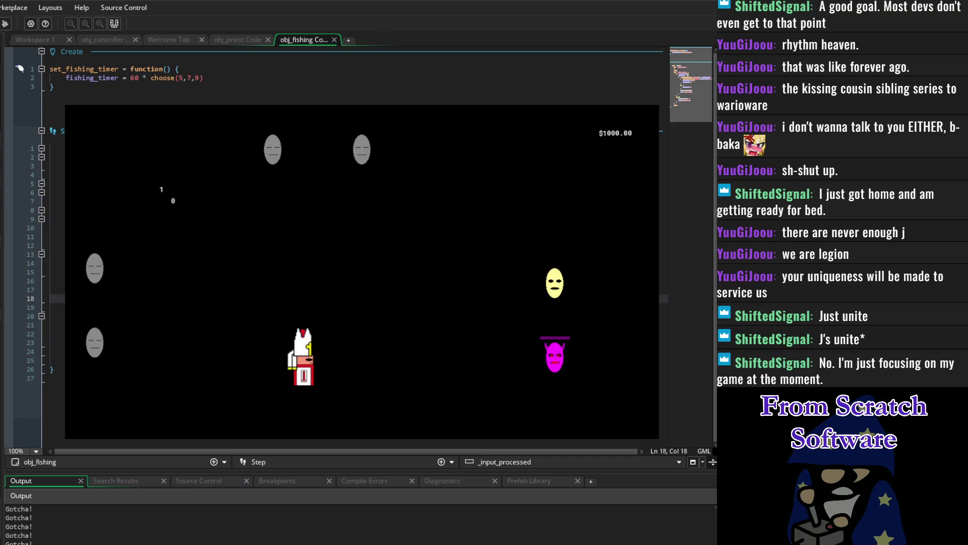
key("Escape")
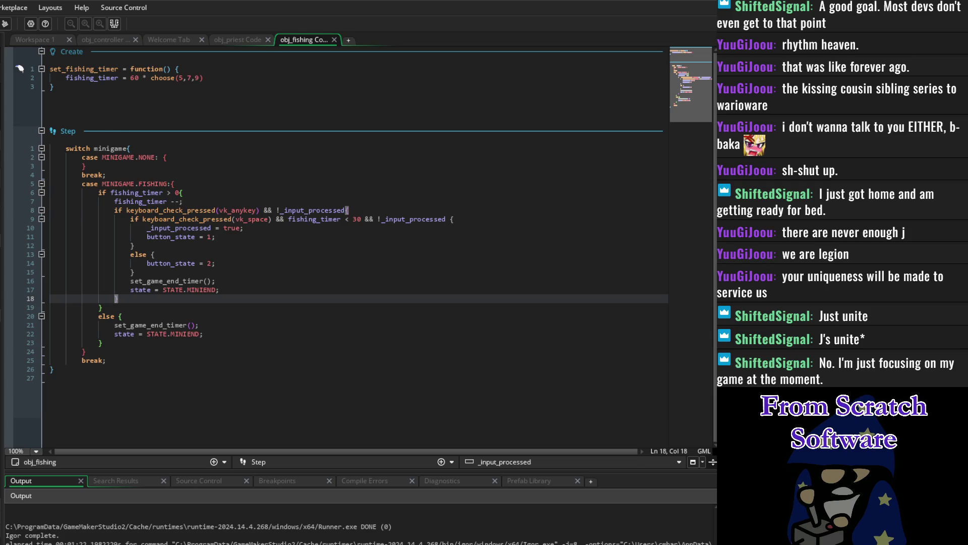
left_click(299, 379)
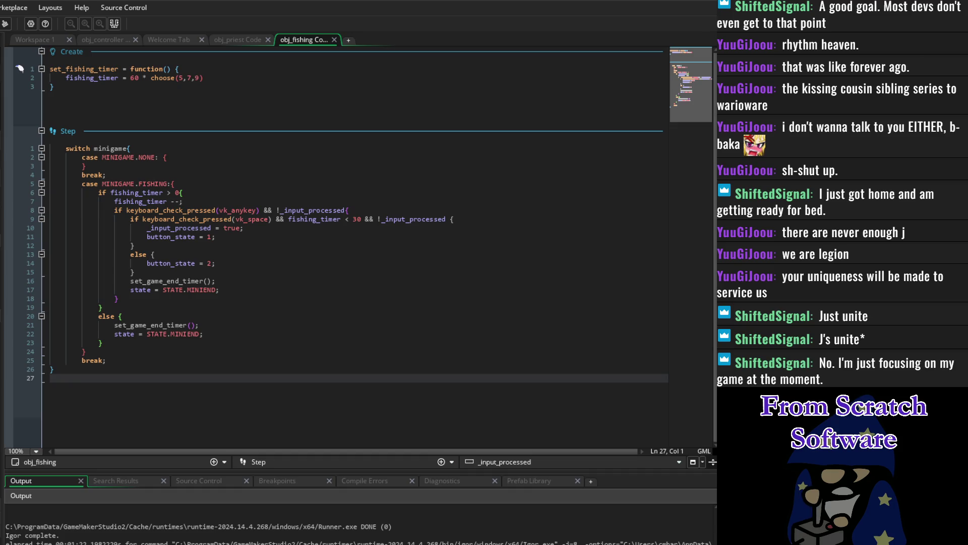
key("Up")
key("Up")
key("Up")
key("End")
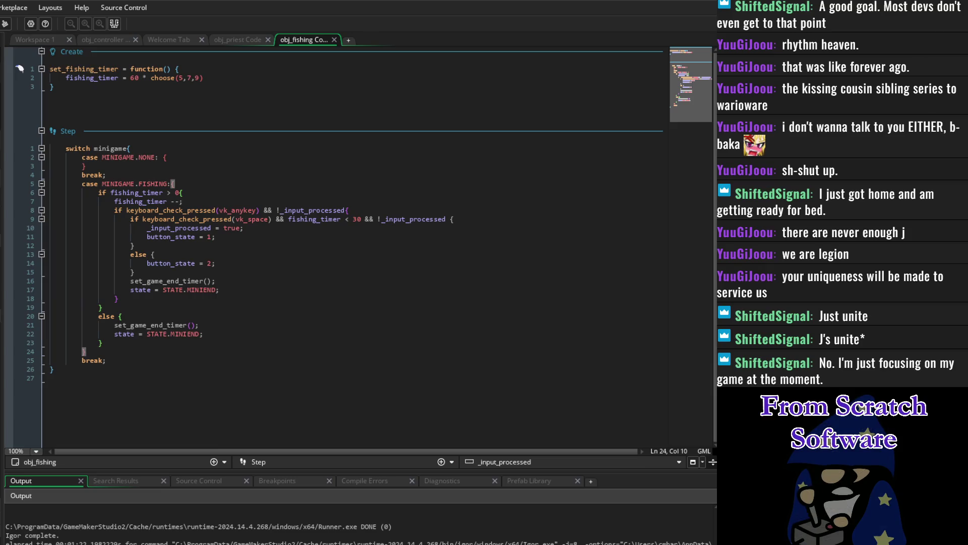
mouse_move(728, 293)
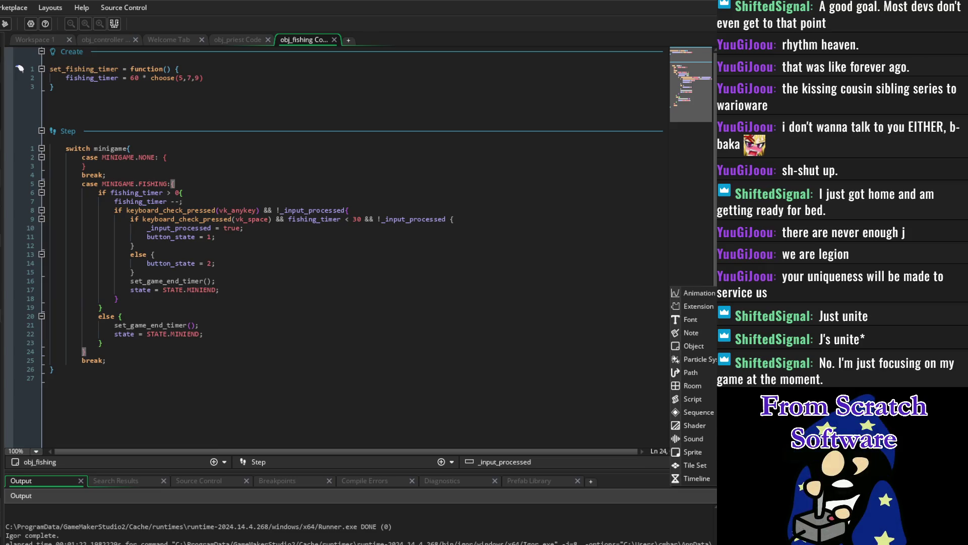
Step: Create a StateMachine script and paste in the nullfunc, StateMachine and State constructor code
left_click(708, 399)
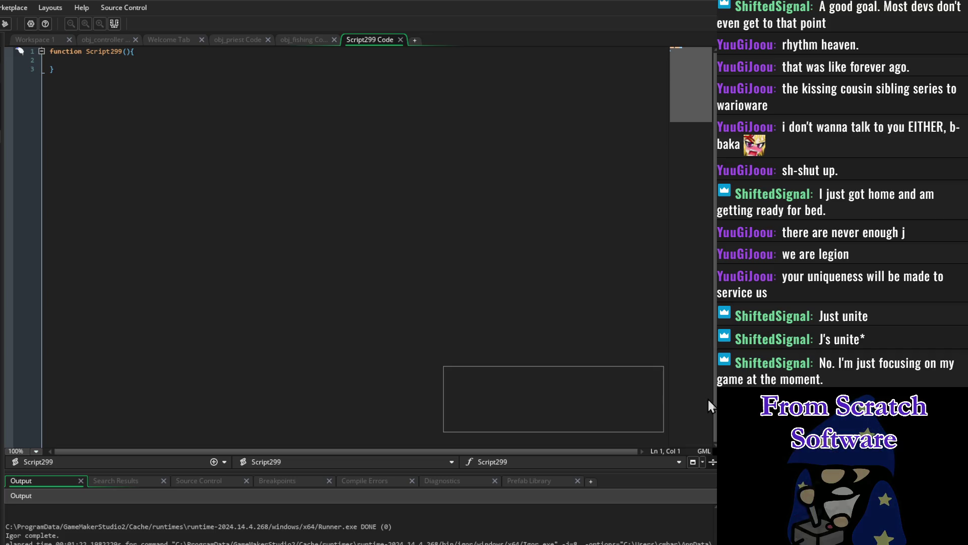
key("Return")
left_click(513, 305)
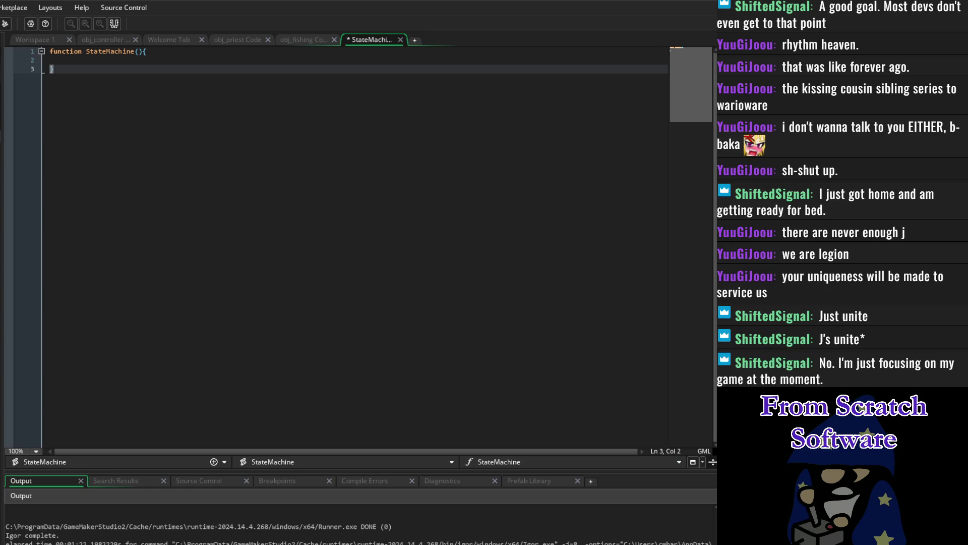
key("ctrl+v")
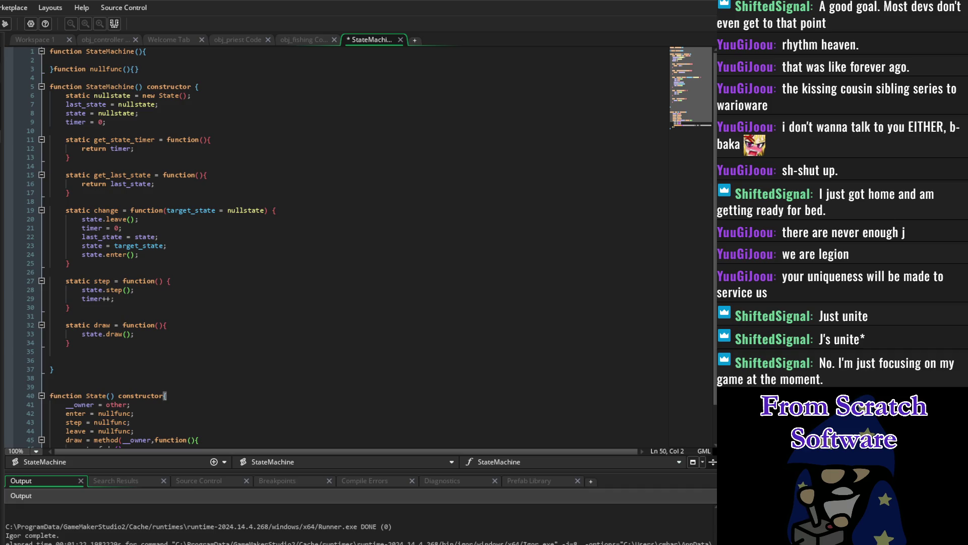
left_click_drag(53, 68, 20, 51)
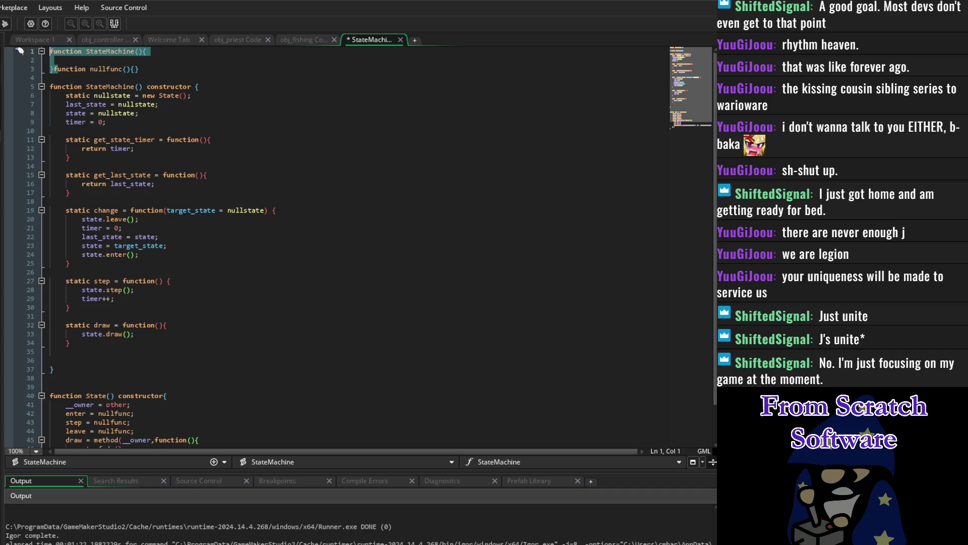
type("fun")
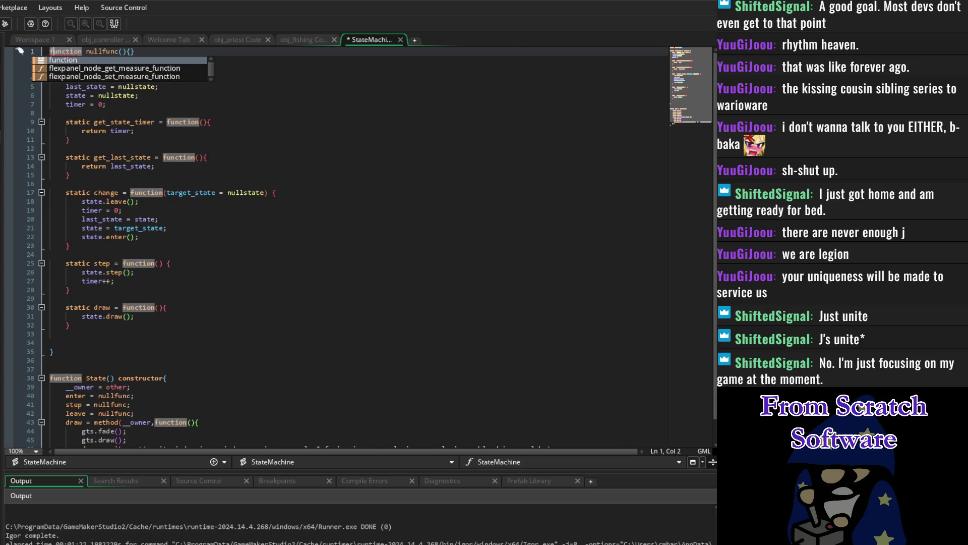
left_click(316, 194)
scroll(321, 253, "down", 1)
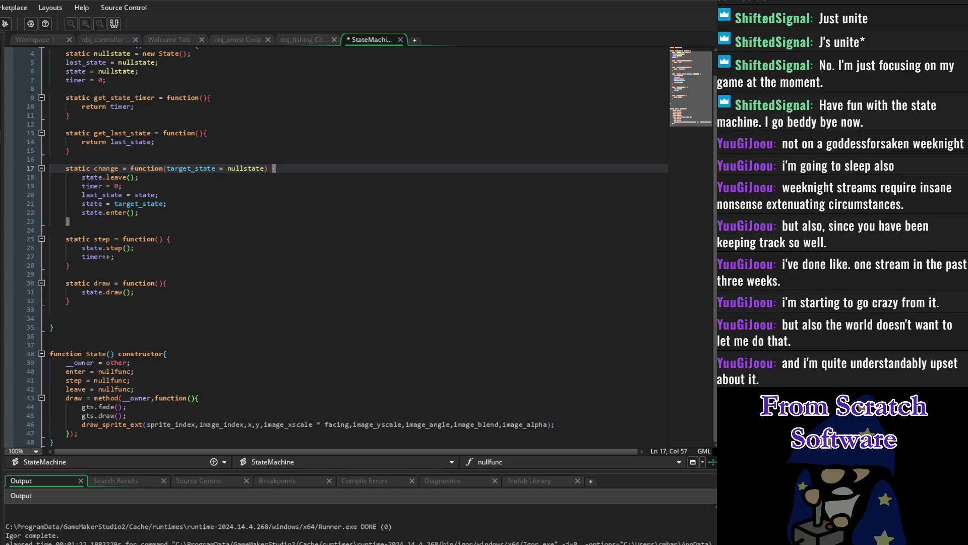
left_click(122, 371)
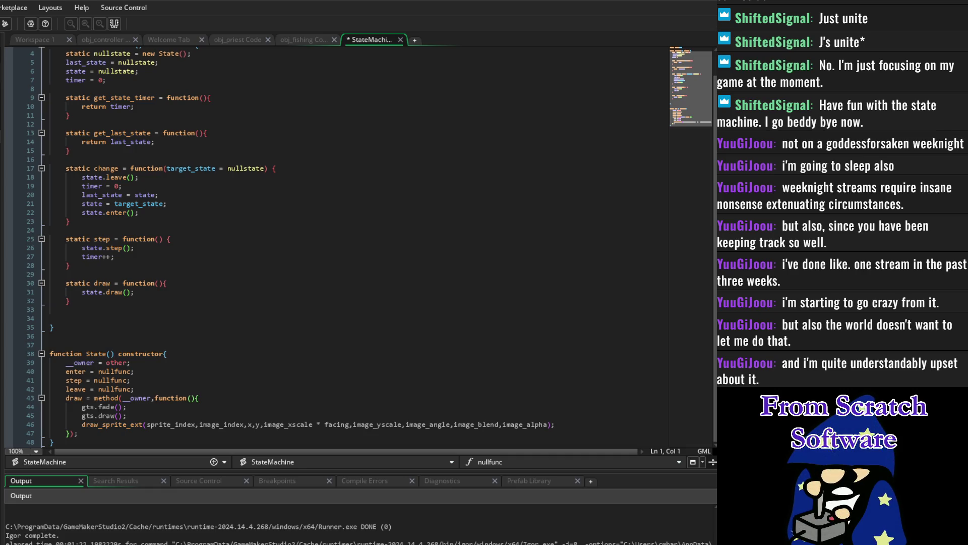
left_click(232, 377)
scroll(231, 377, "up", 1)
scroll(232, 377, "down", 1)
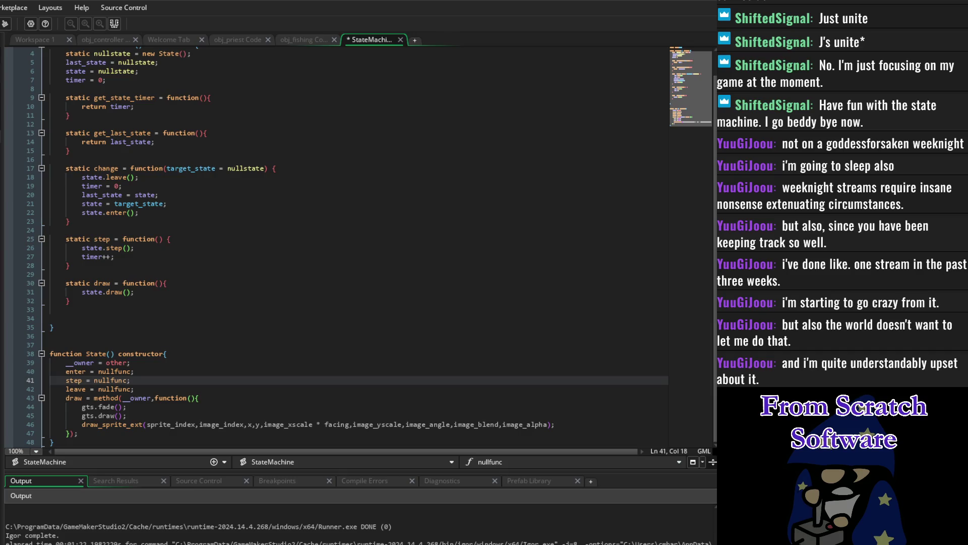
scroll(273, 252, "up", 1)
left_click(272, 290)
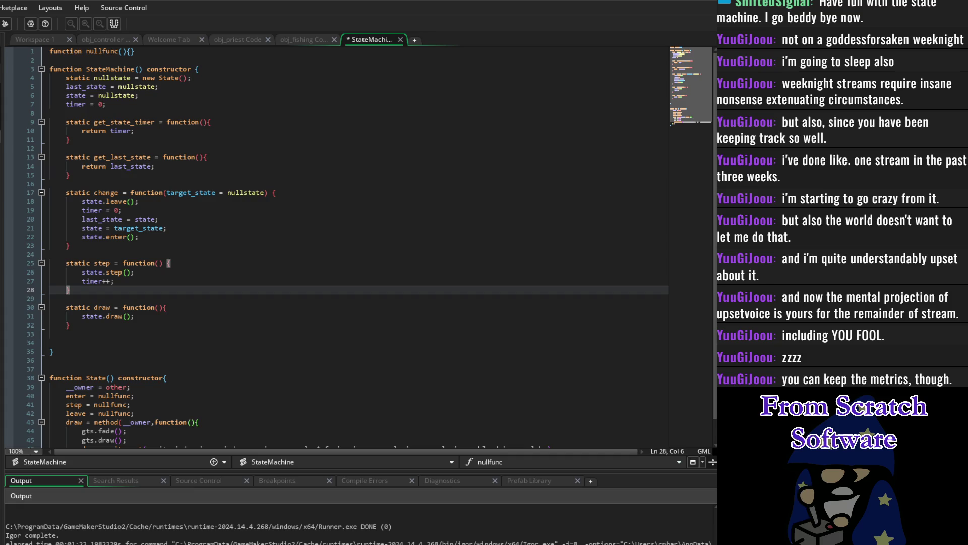
scroll(353, 248, "down", 1)
left_click(411, 326)
scroll(424, 330, "up", 1)
scroll(425, 328, "down", 1)
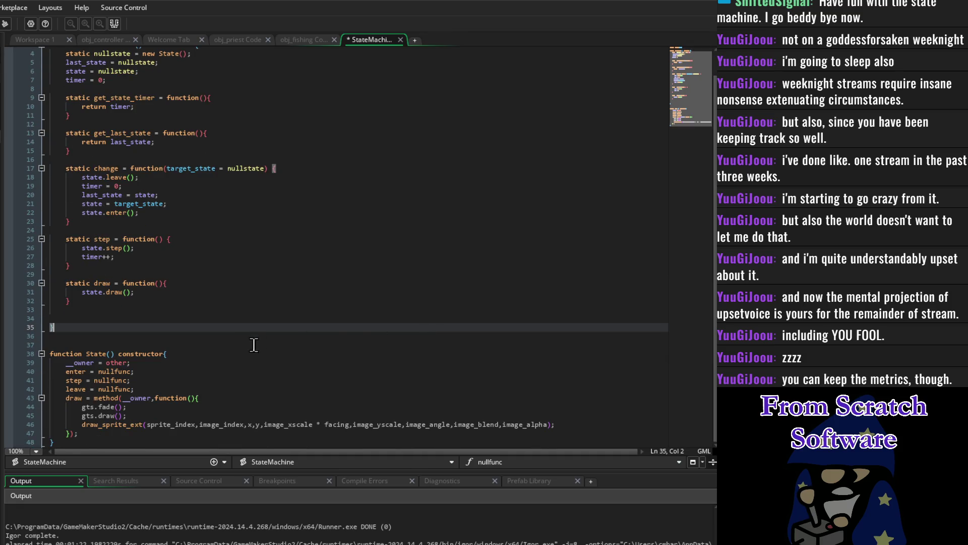
mouse_move(99, 400)
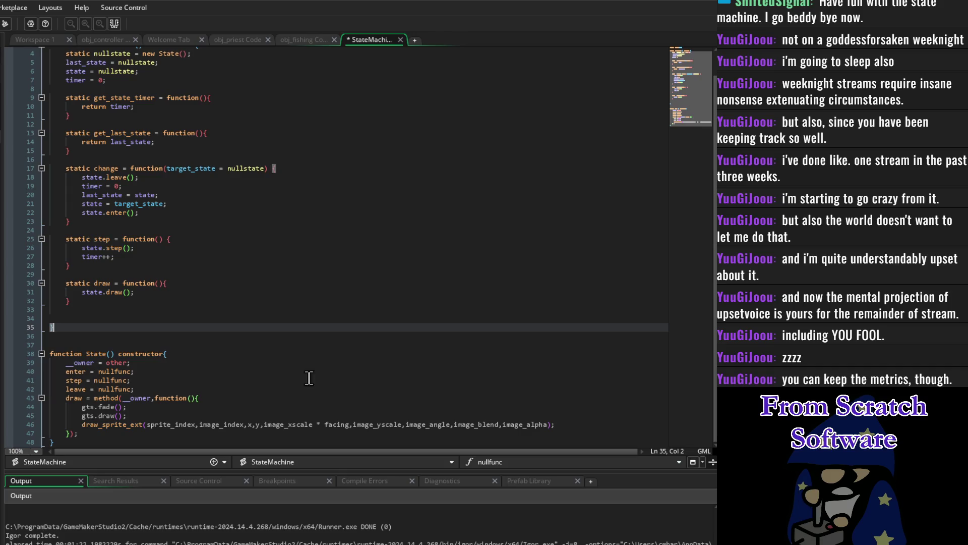
scroll(209, 367, "up", 1)
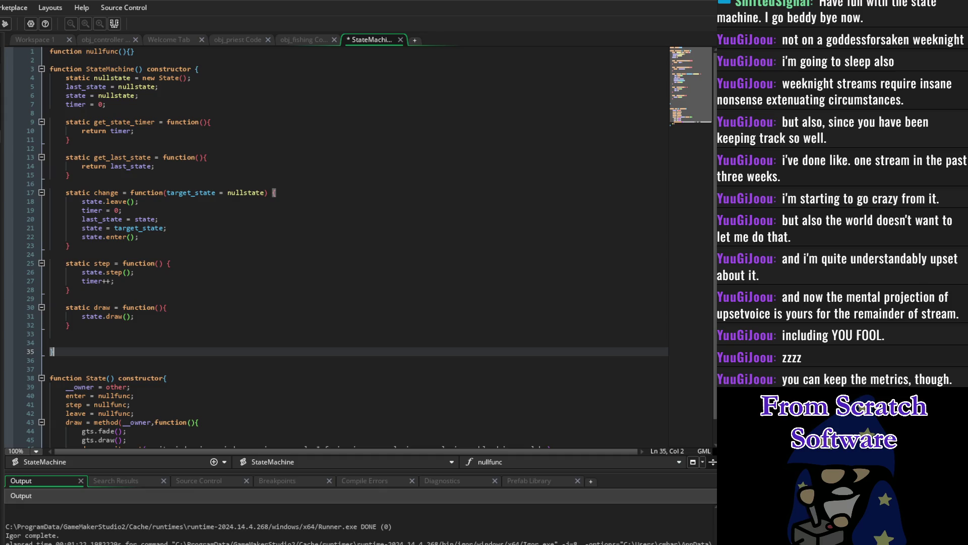
type("I")
key("BackSpace")
key("BackSpace")
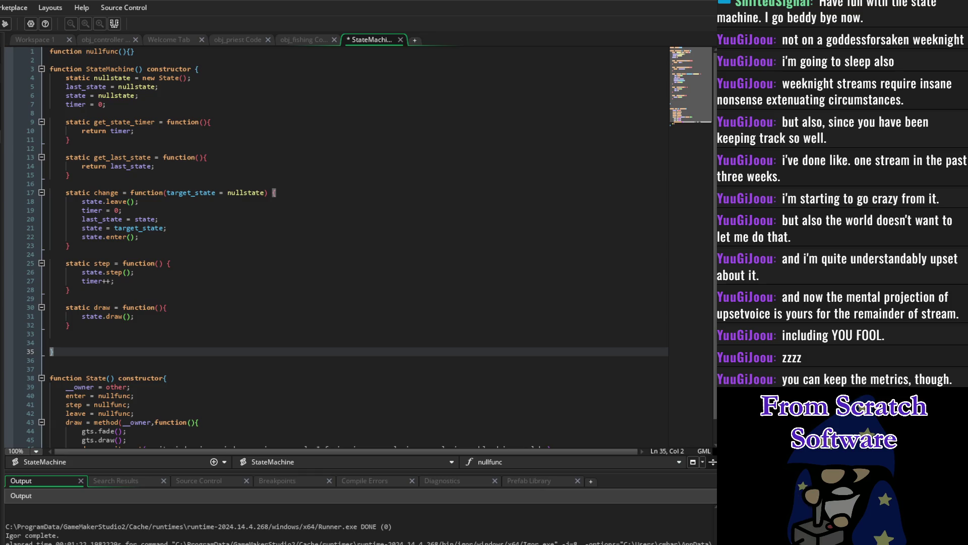
left_click(372, 218)
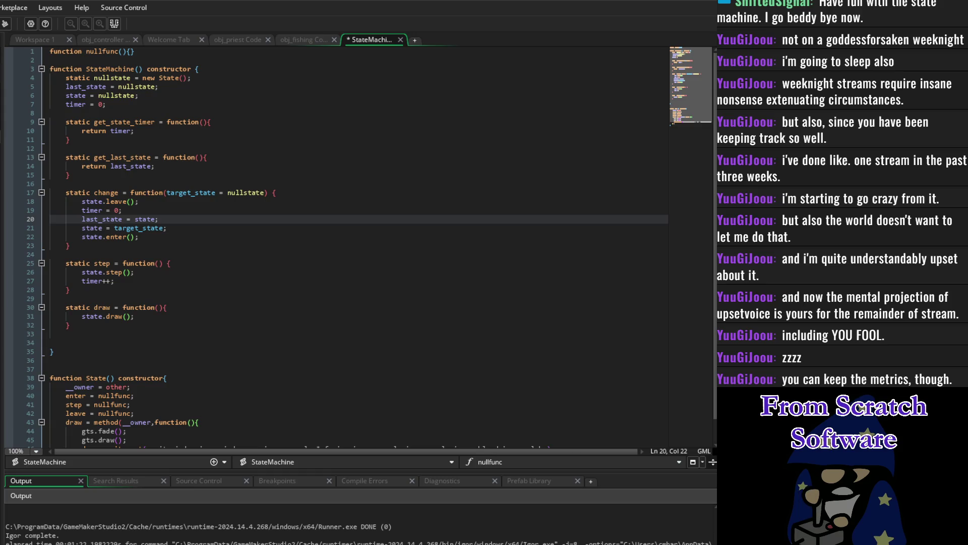
Step: Place the caret on the empty line inside the StateMachine constructor
left_click(66, 298)
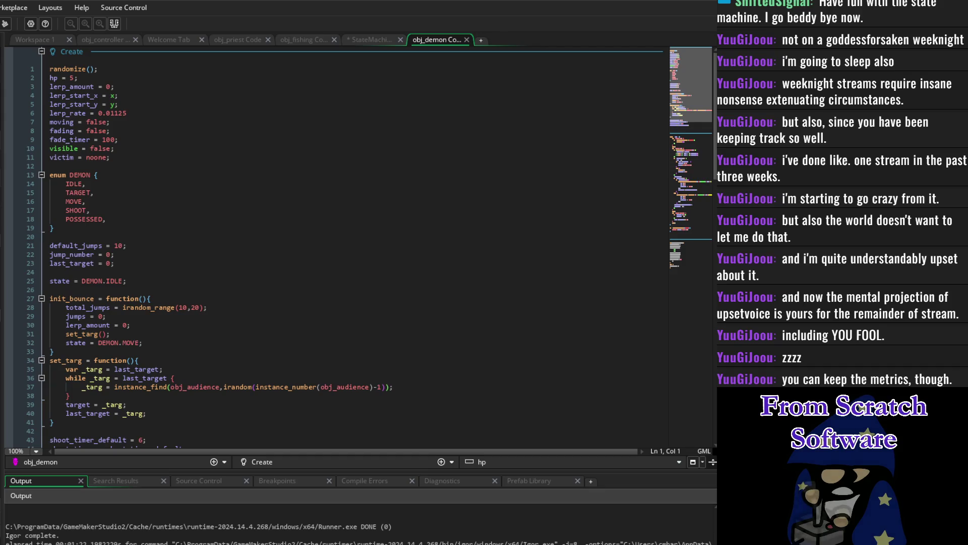
Step: Place the caret on obj_demon's state = DEMON.MOVE line and scroll further down
left_click(477, 342)
scroll(479, 343, "down", 6)
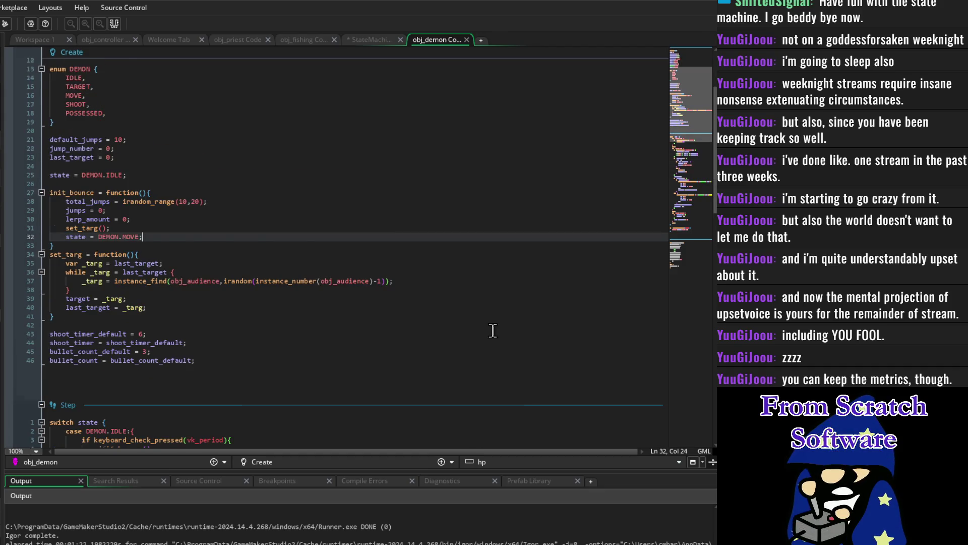
Step: Review obj_demon's code near the bullet_count line, then open the To Dos markdown note
scroll(501, 323, "up", 2)
scroll(361, 222, "up", 4)
scroll(376, 242, "down", 10)
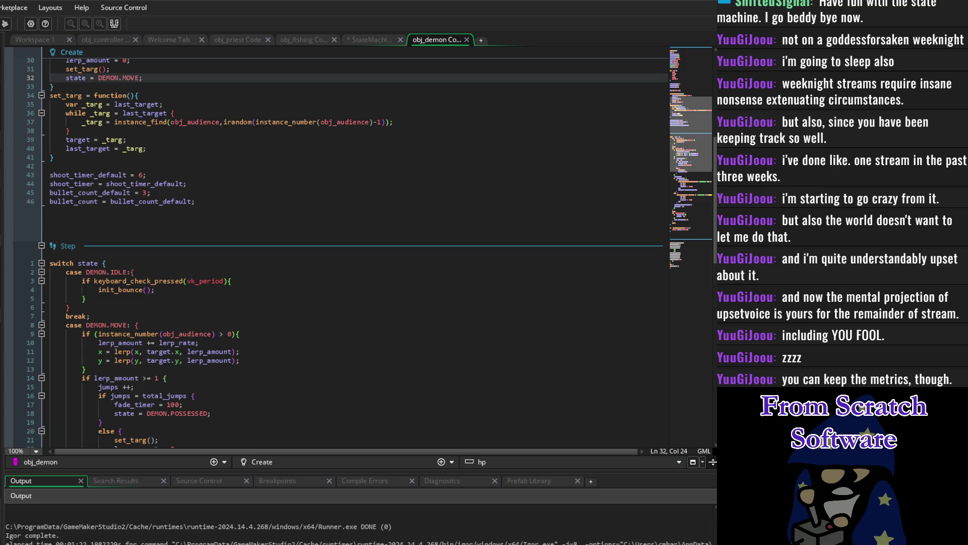
left_click(329, 225)
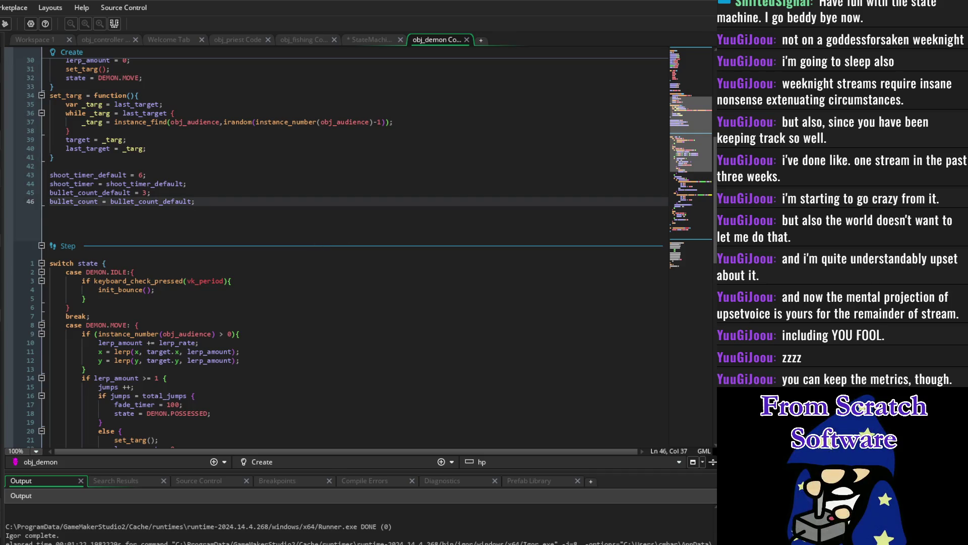
double_click(782, 242)
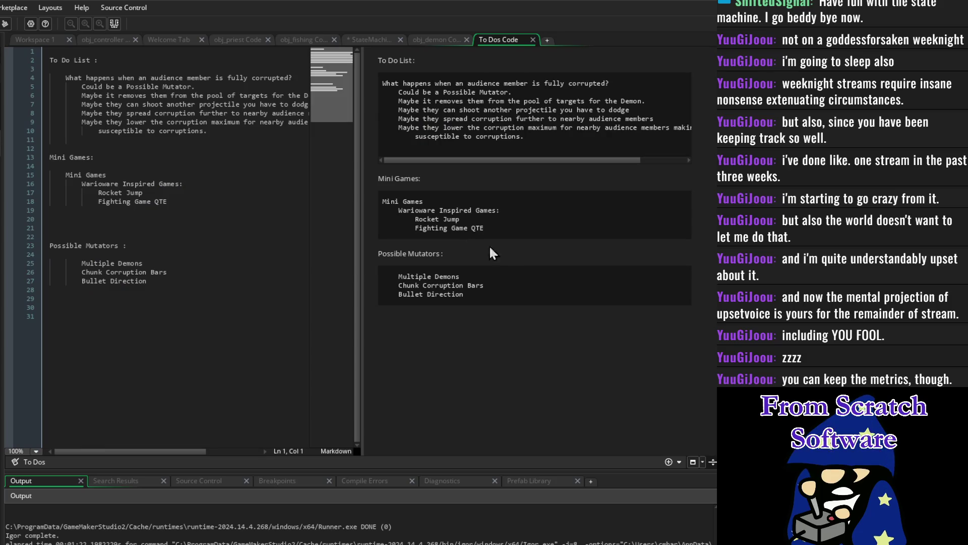
Step: Insert the task 'Rebuild The Entire Controller State Machine' above the corrupted-audience question, with an indented line below
left_click(202, 272)
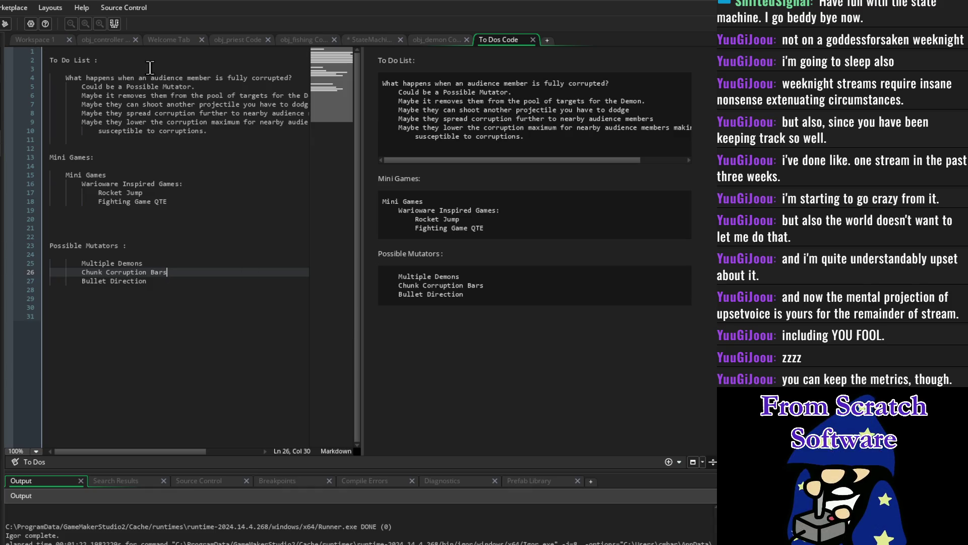
left_click(90, 139)
left_click(70, 78)
key("Left")
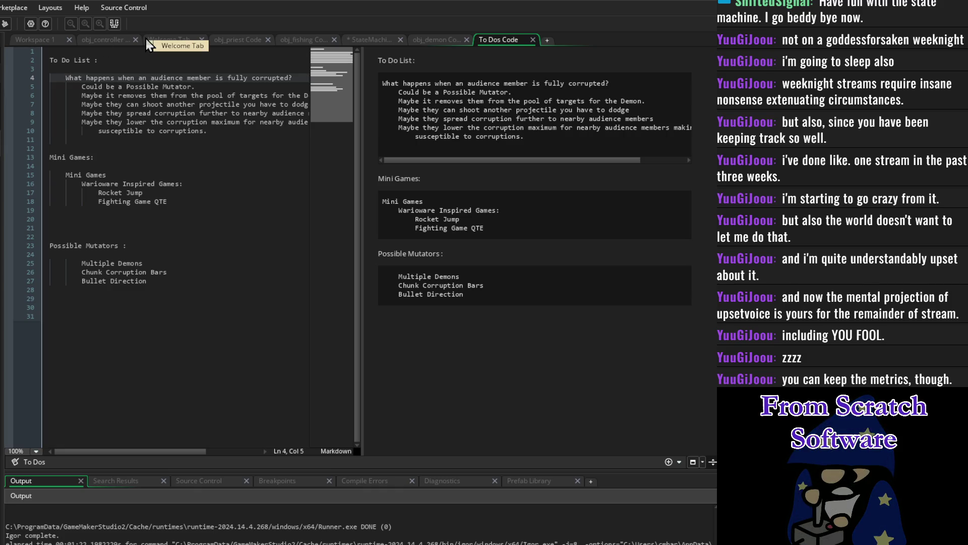
key("Return")
key("Return")
key("Tab")
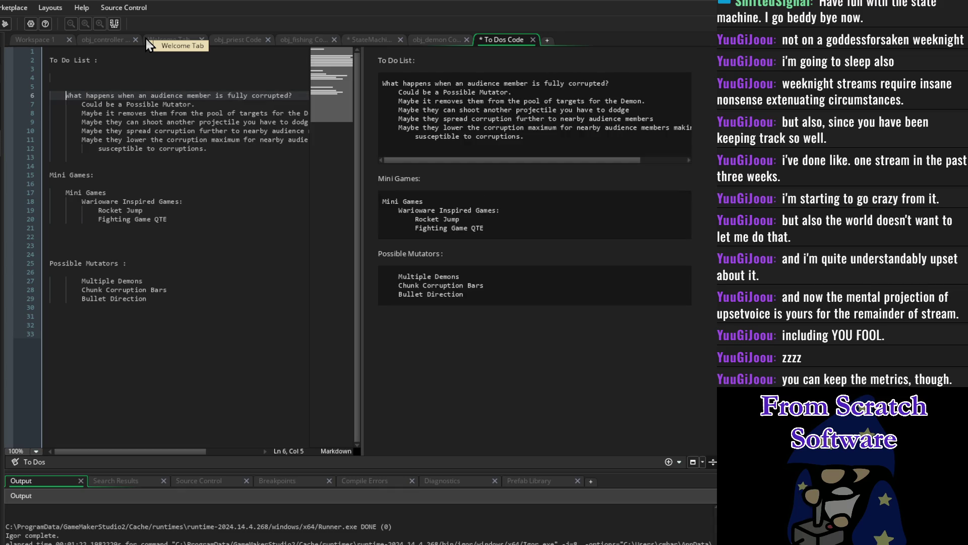
key("Up")
key("Up")
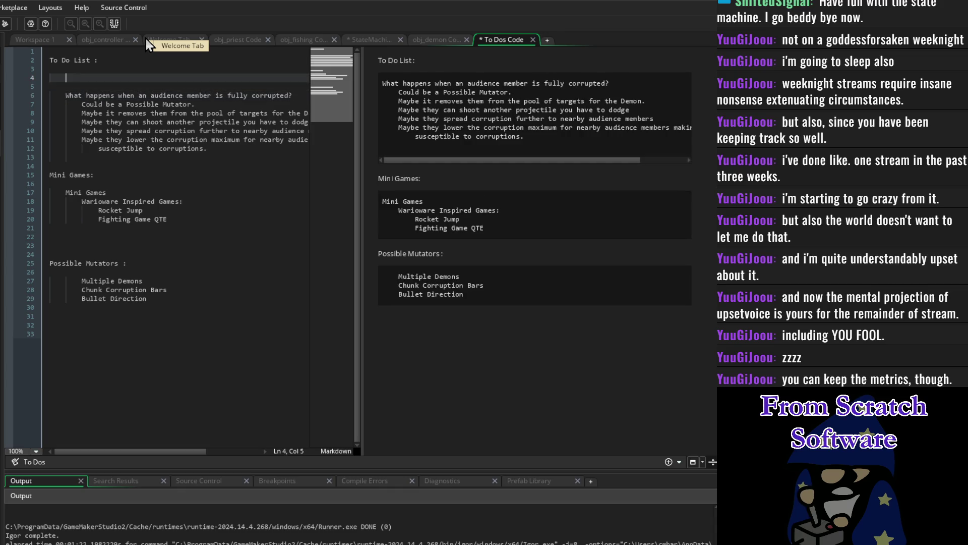
type("Rebuil")
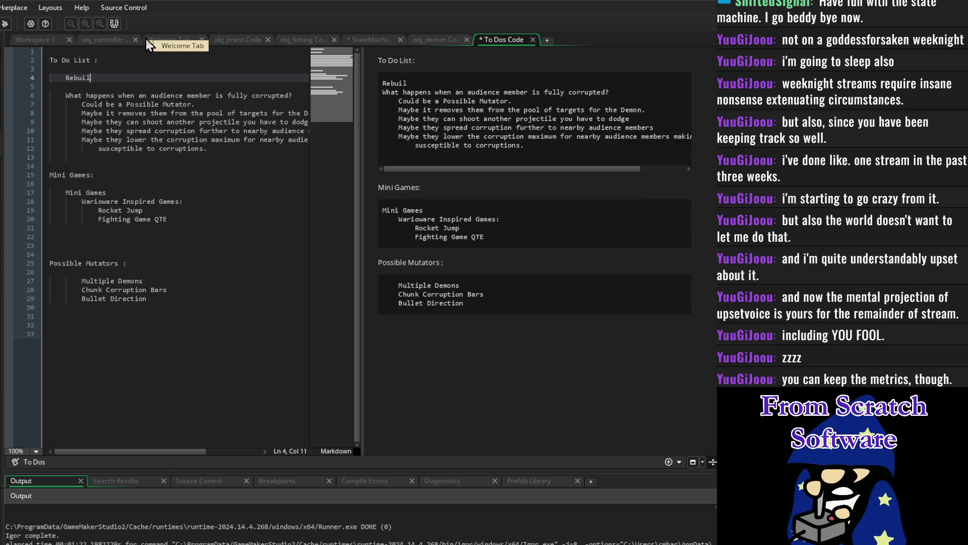
type("d The Entire ")
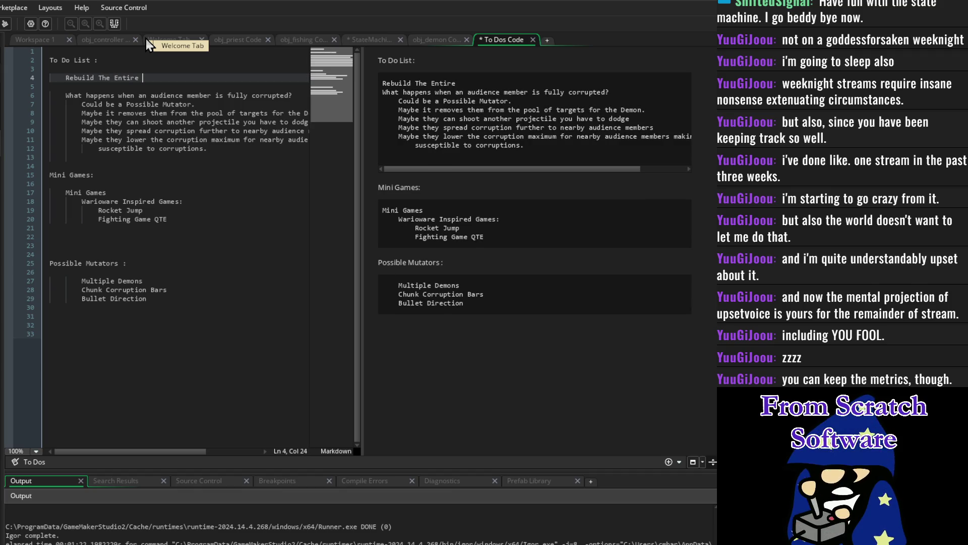
type("Controller ")
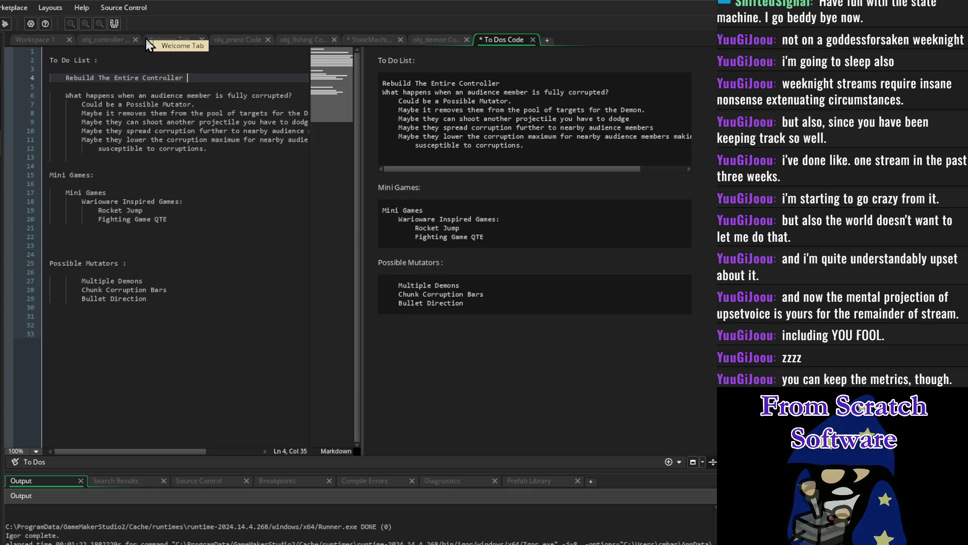
type("State Machine")
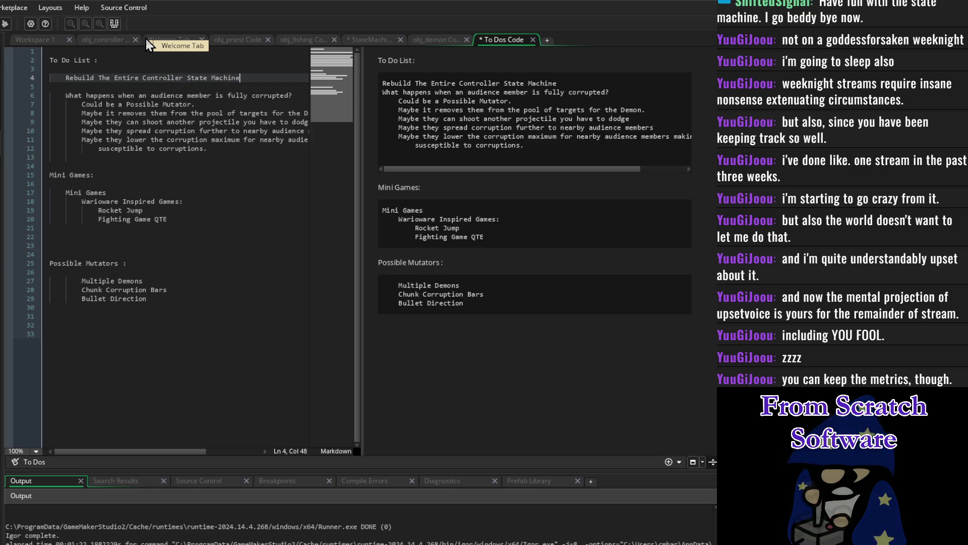
key("Return")
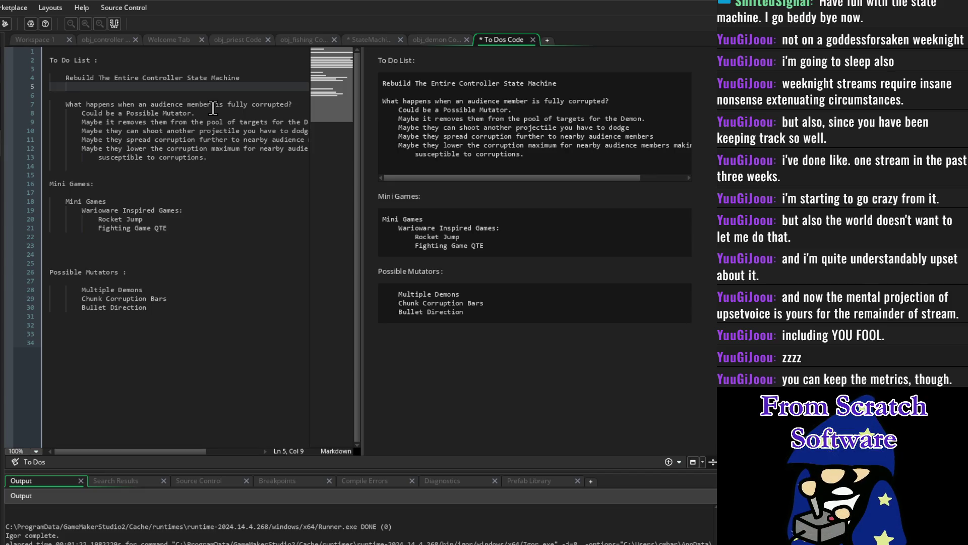
Step: Add sub-items 'Separate Minigames into Objects' and 'Use a Method and Callback StatemMachine'
type("Separate Minigames in to")
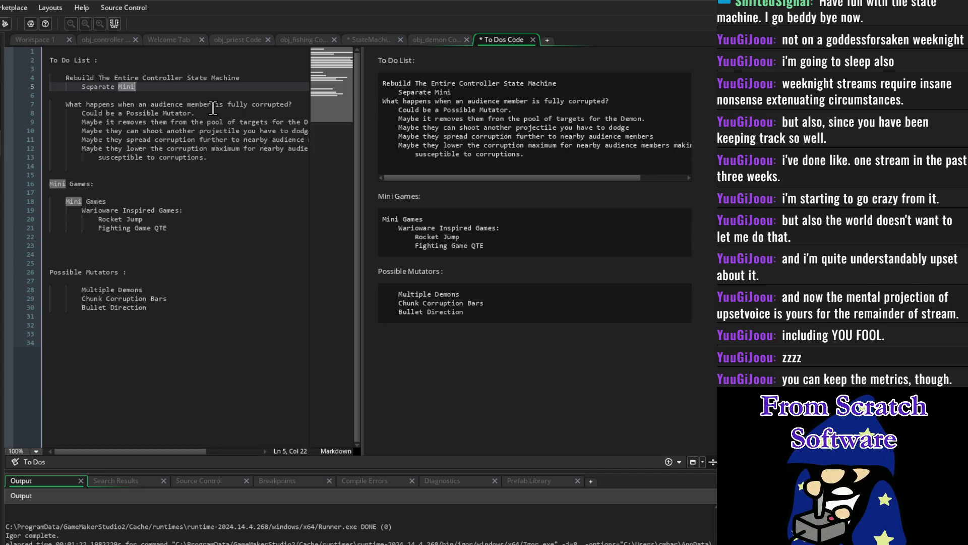
key("BackSpace")
key("BackSpace")
key("BackSpace")
type("to Objects")
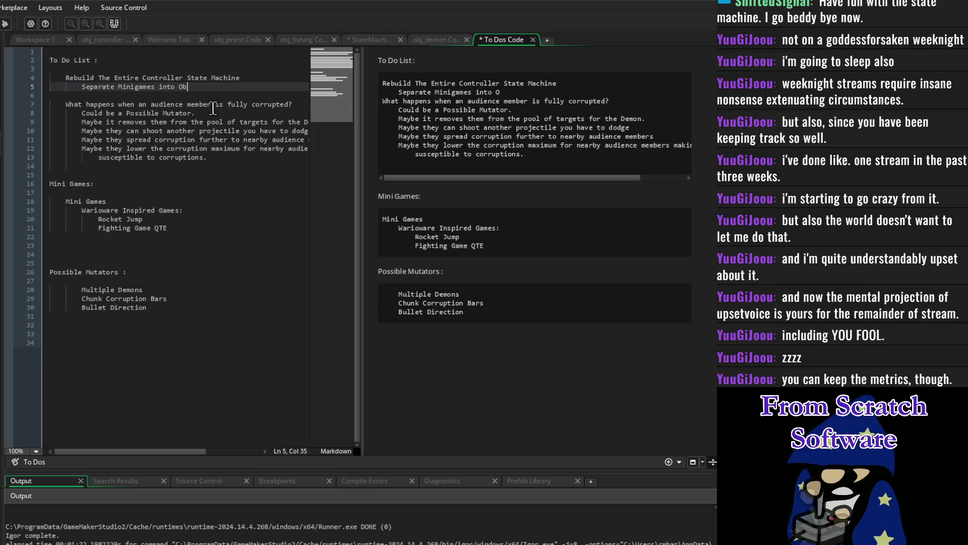
key("Return")
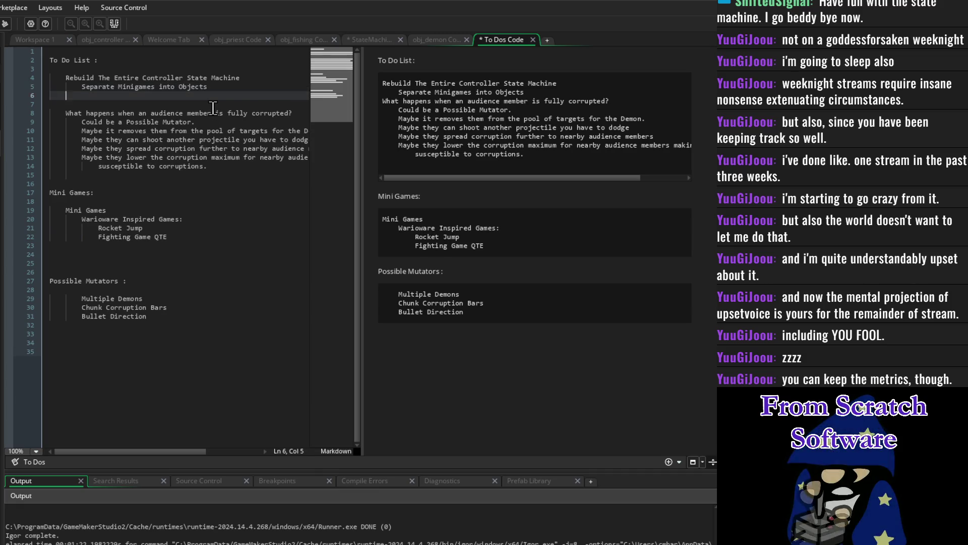
key("Tab")
key("Tab")
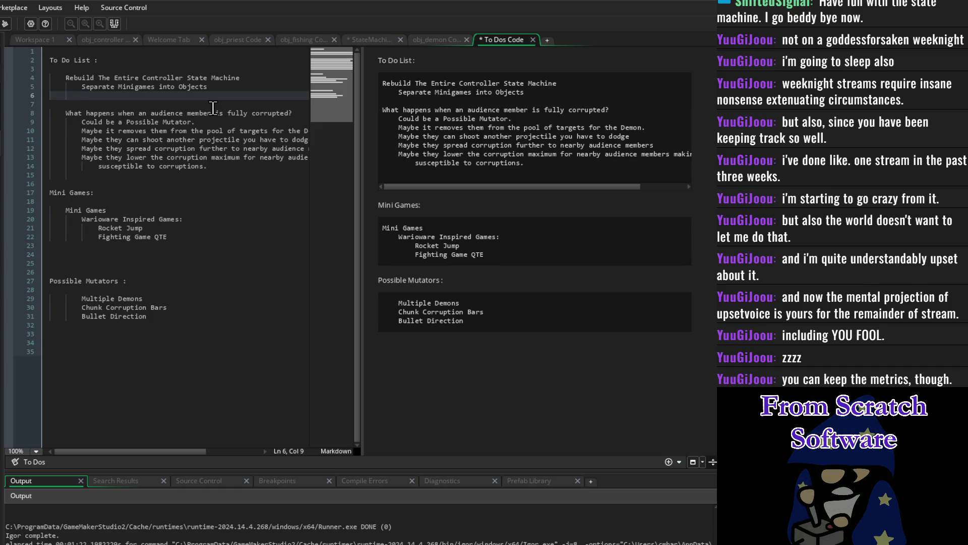
type("Use a Method a")
type("nd Callback St")
type("atem")
type("Machine")
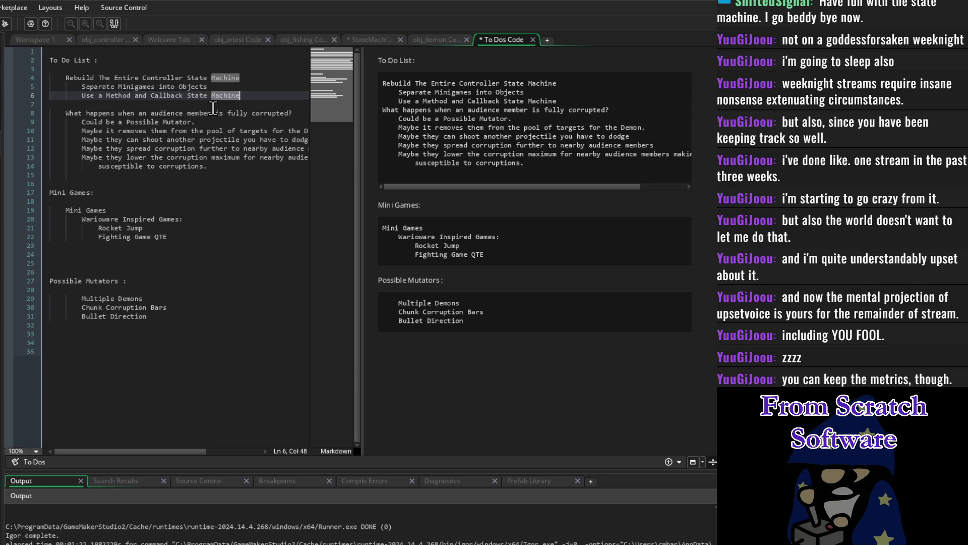
key("Return")
key("Tab")
Step: Add 'Switch Case Statemachines are No Longer On The Menu' and the Son of Crom StateMachineP3 tutorial reference
type("Sw")
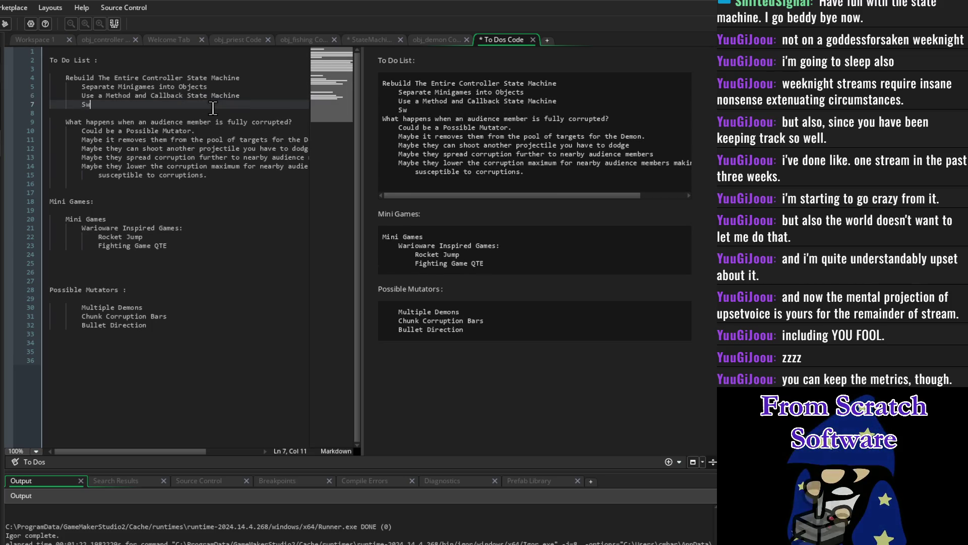
type("itch Case St")
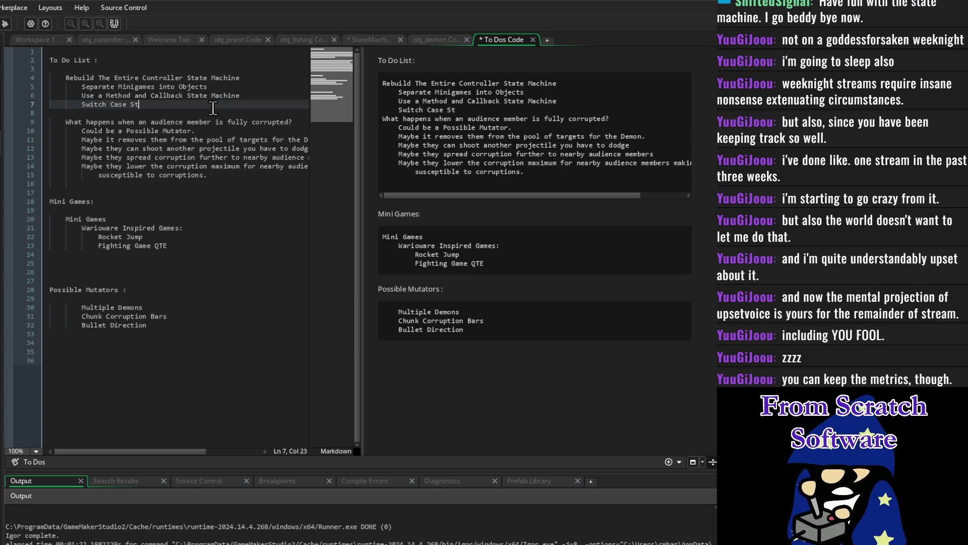
type("atemachines are No ")
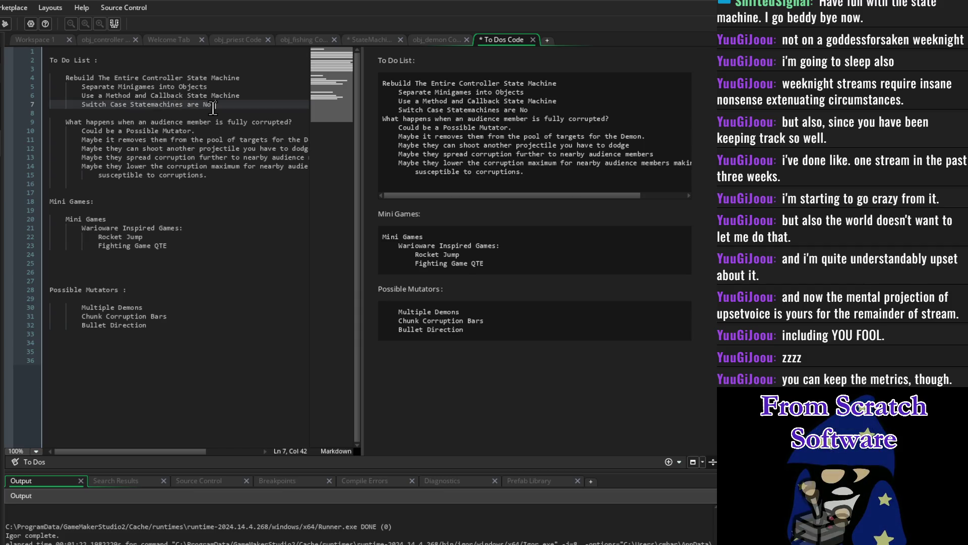
type("Longer On The Me")
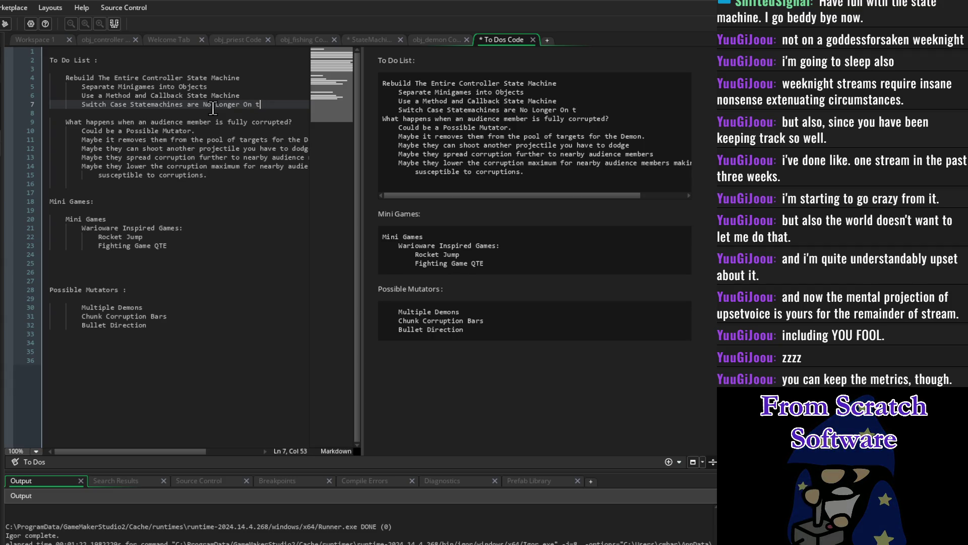
type("nu")
key("Return")
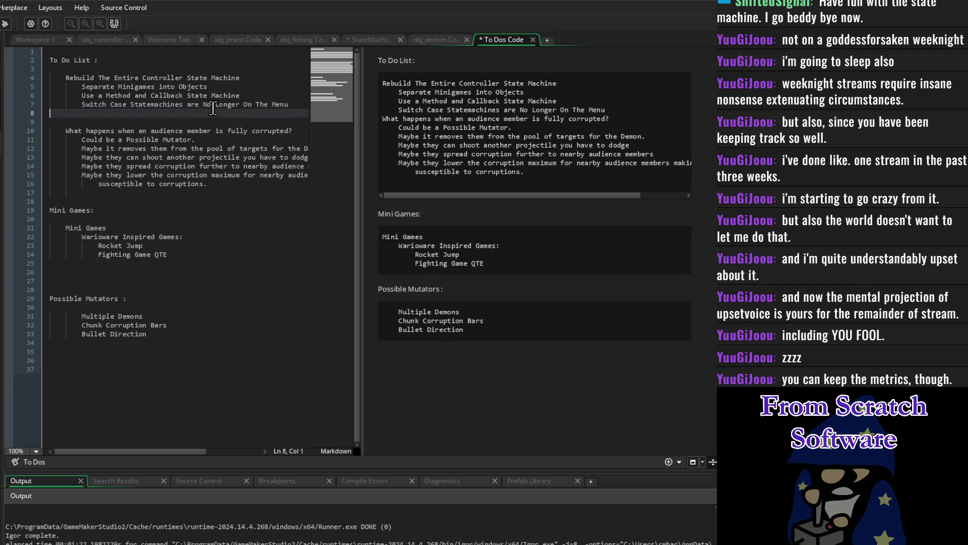
type("See ")
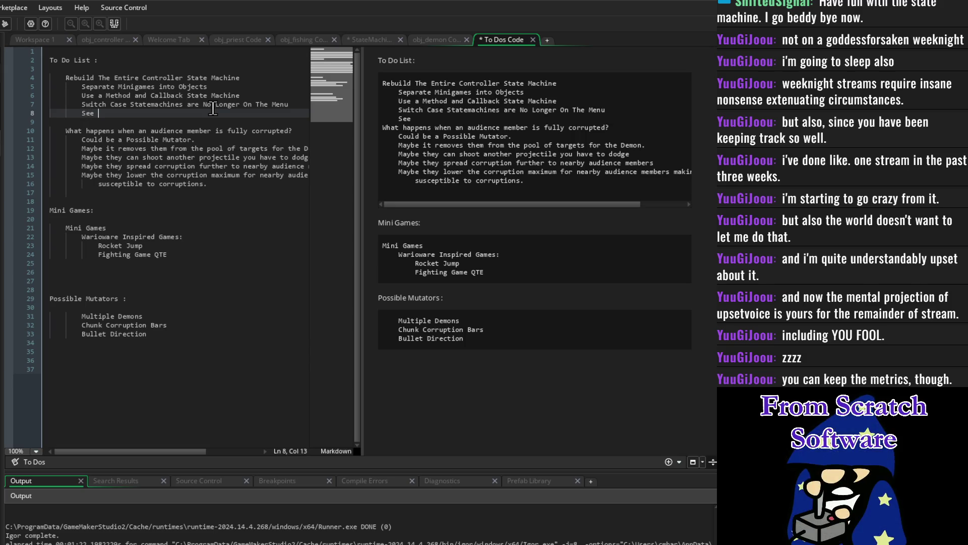
type("Tutorial from ")
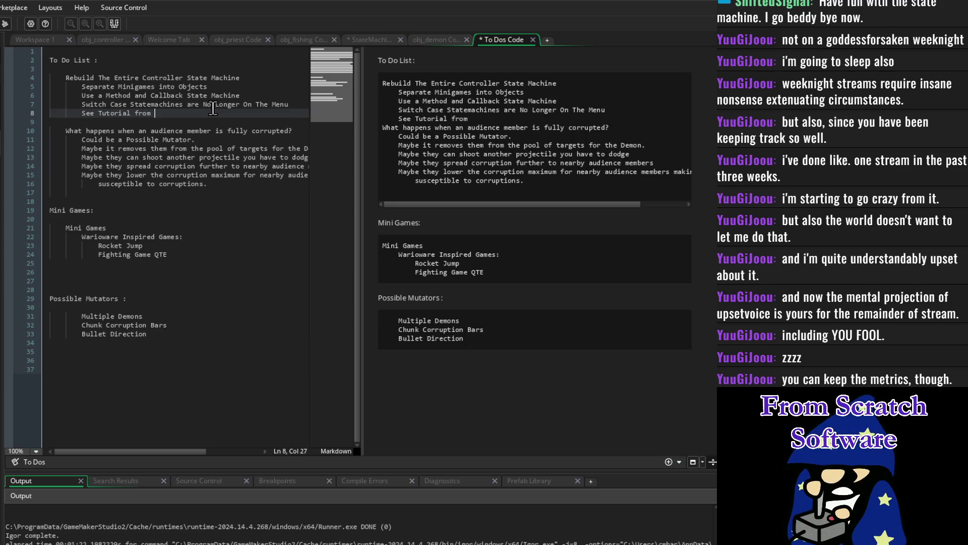
type("Son of Crom :")
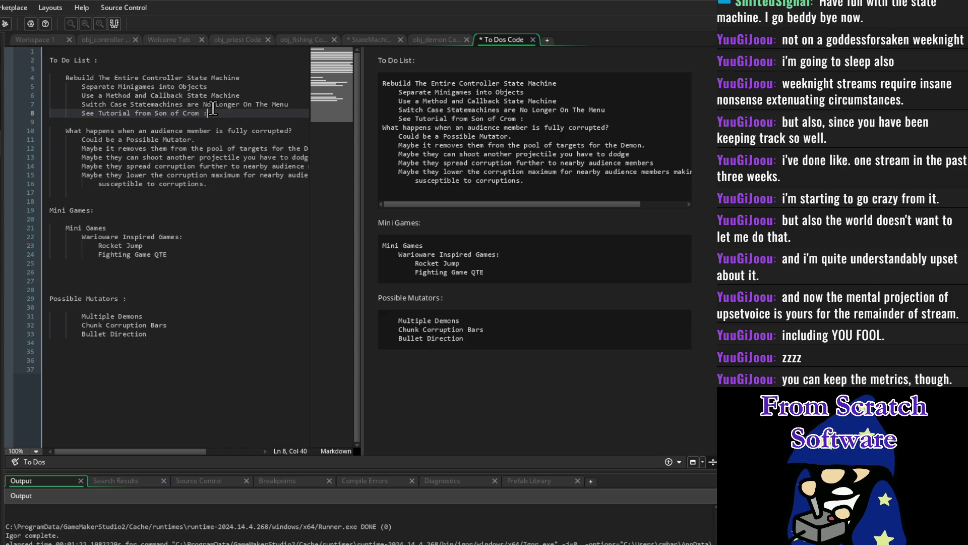
key("Return")
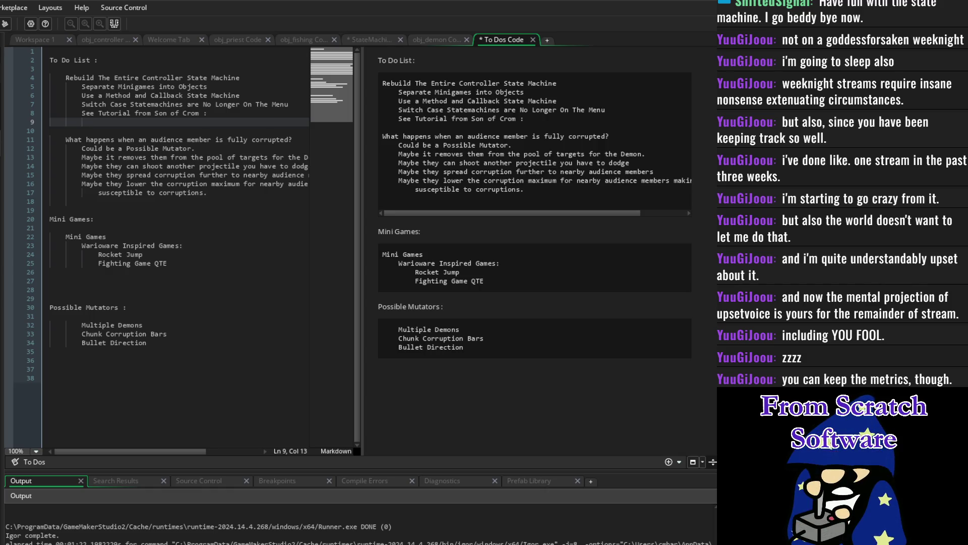
type("S")
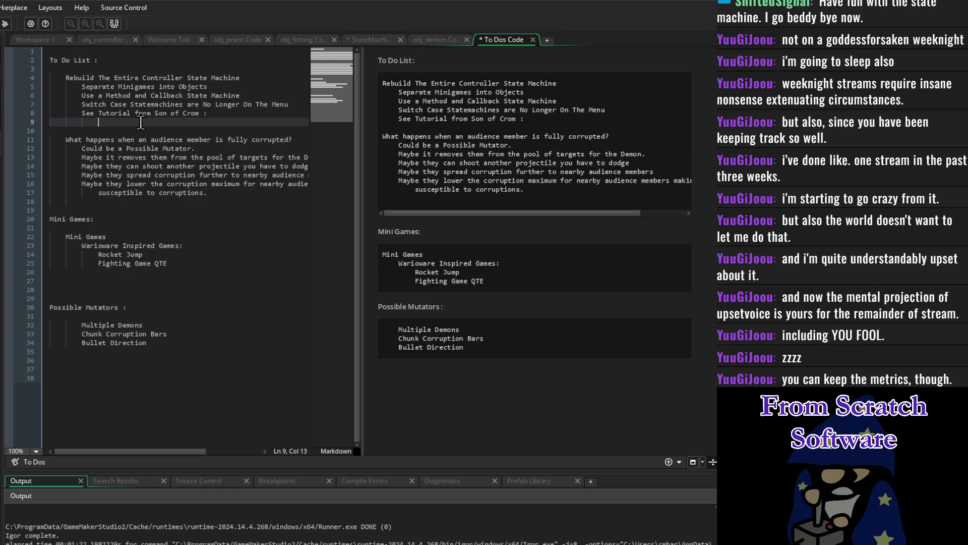
type("tateMachineP")
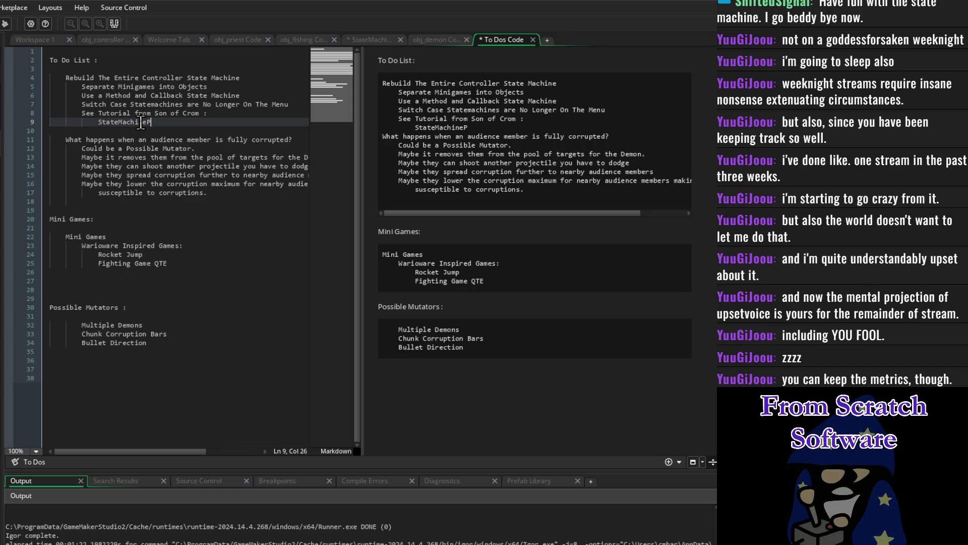
type("3")
key("Return")
Step: Add the note 'Also see Pinned … GMS2 Discord for Further Help' followed by blank lines
type("Also see Pin")
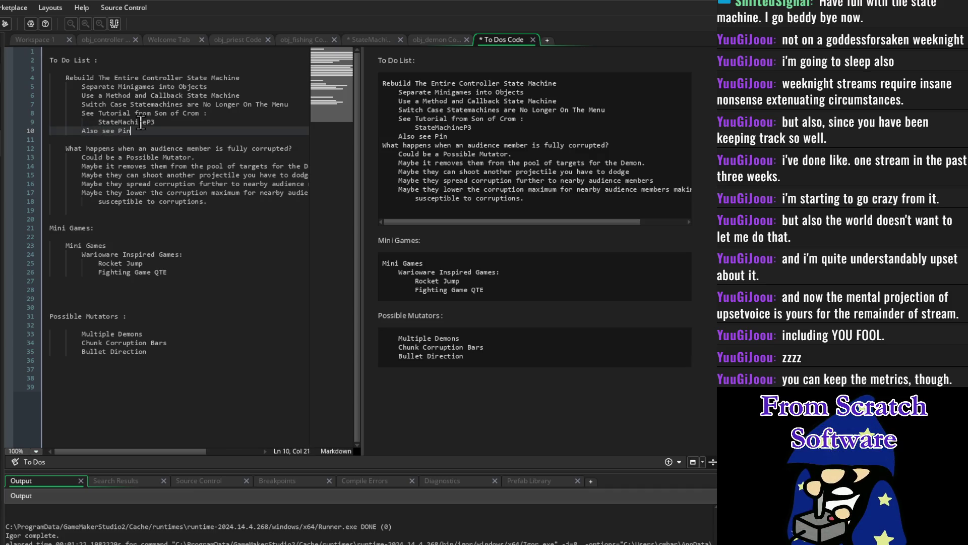
type("ned Geoff ")
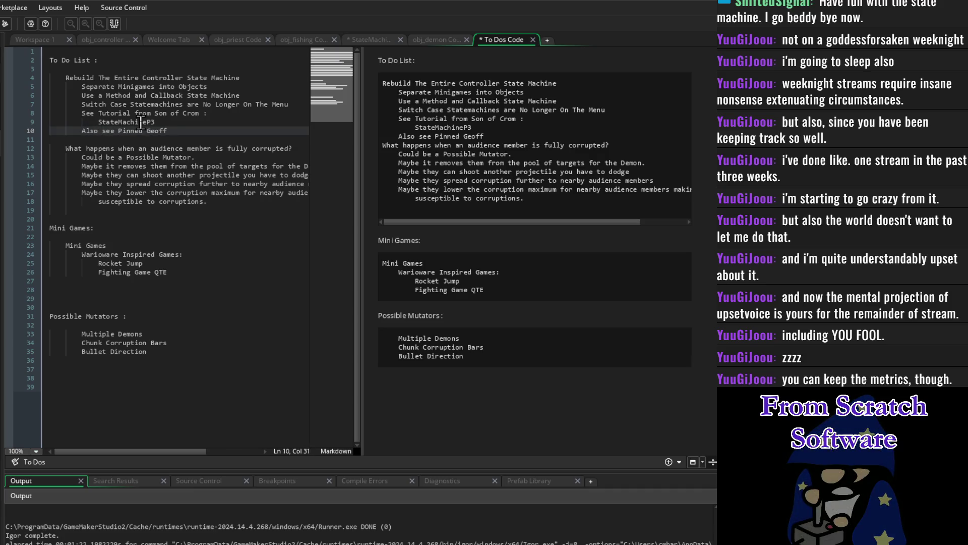
type("for Link to")
type(" Discord")
key("BackSpace")
key("BackSpace")
key("BackSpace")
type("GMS2")
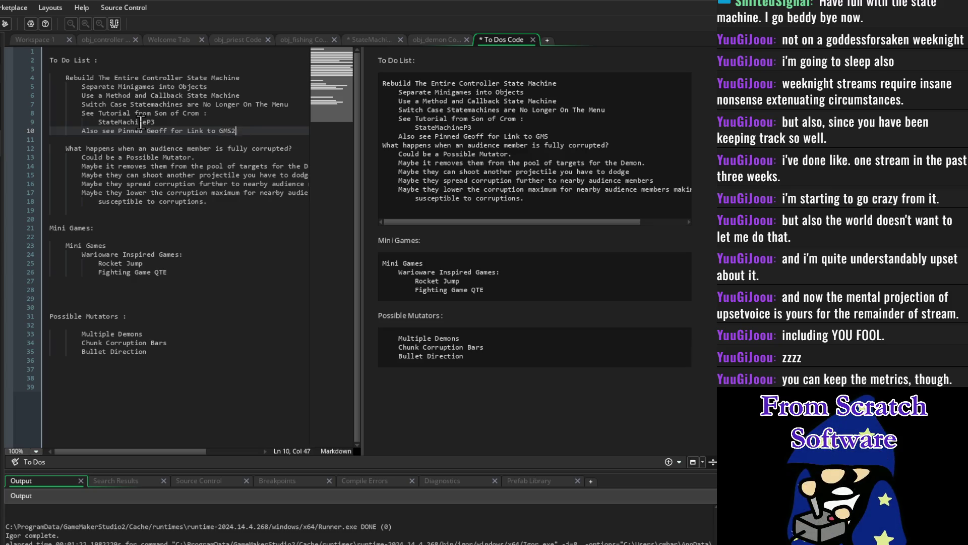
type(" Discord for ")
type("Further Help")
key("Return")
key("Return")
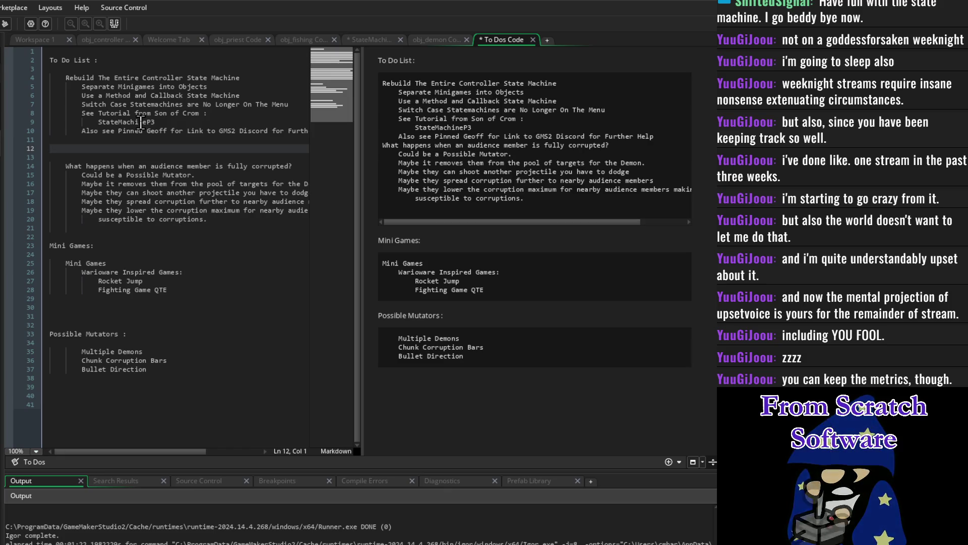
type("That")
key("BackSpace")
key("BackSpace")
key("BackSpace")
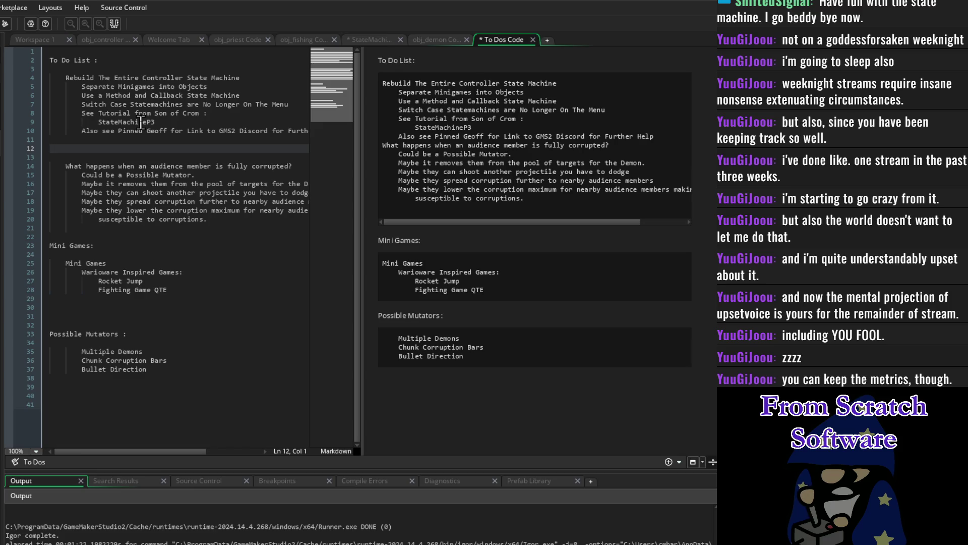
key("Return")
key("Return")
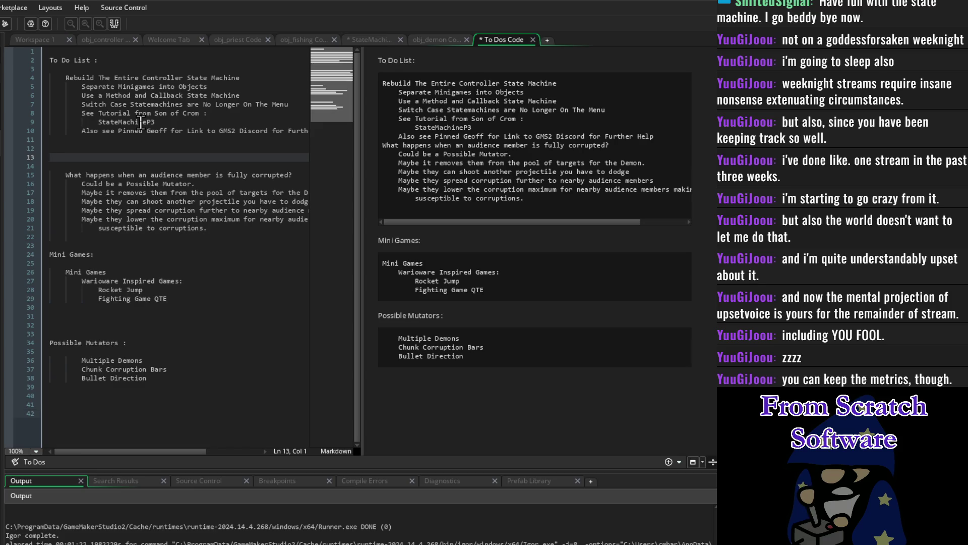
key("BackSpace")
key("BackSpace")
key("BackSpace")
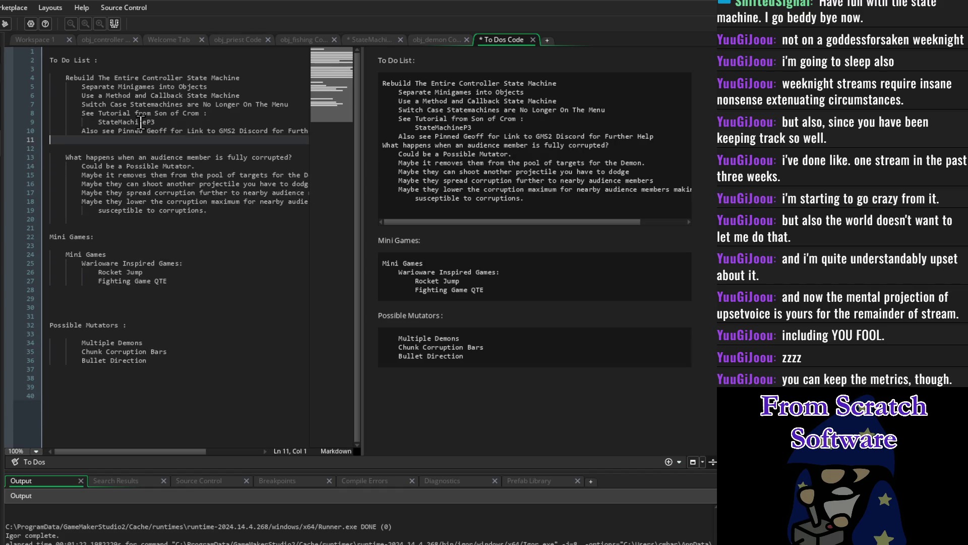
key("Return")
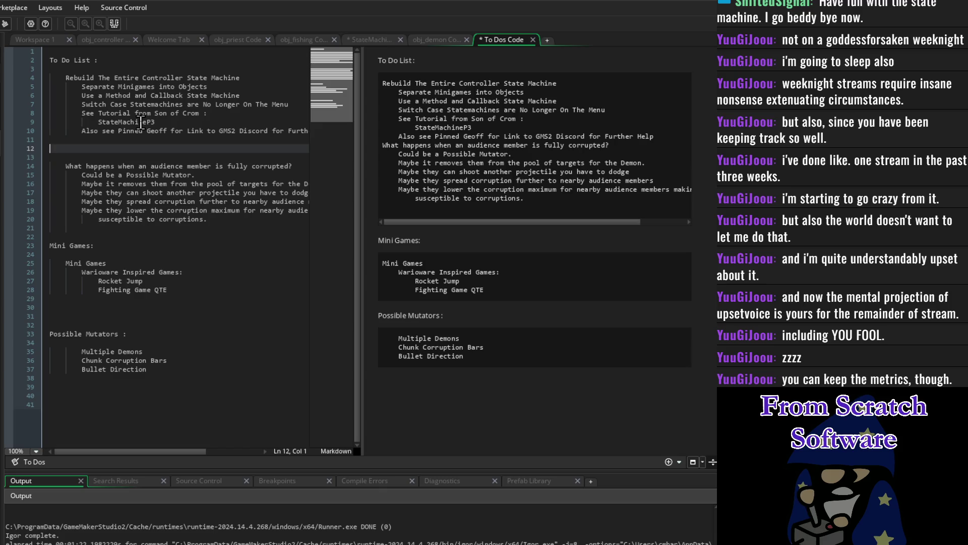
key("Down")
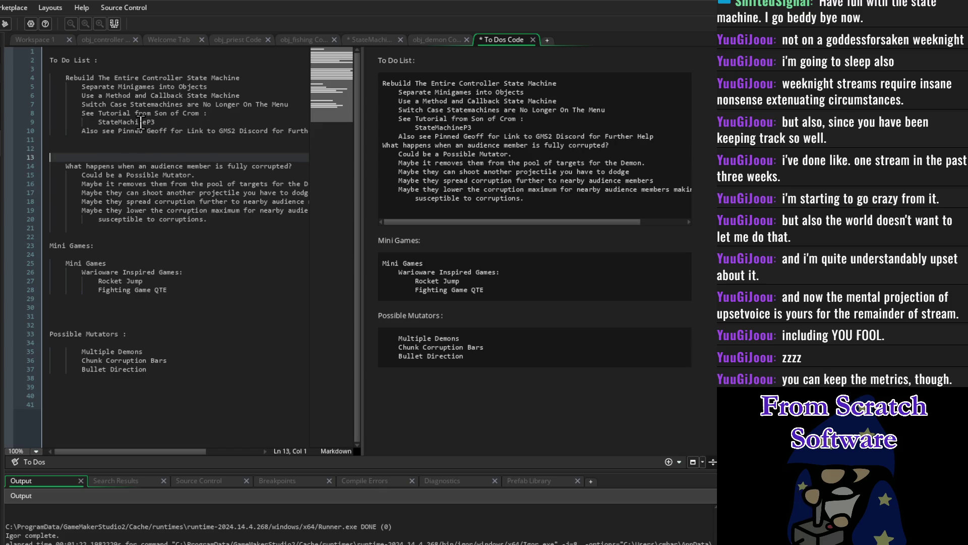
type("F")
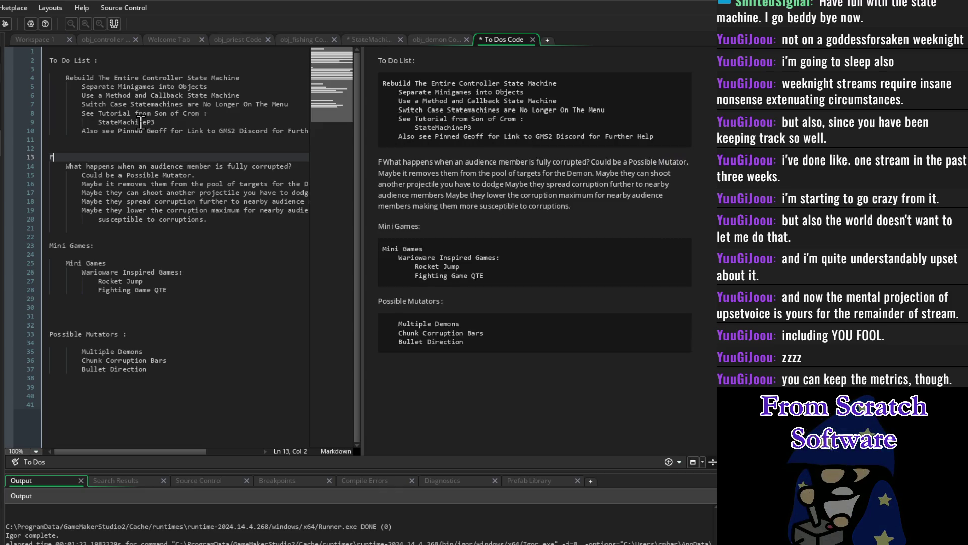
key("BackSpace")
type("GameFeel")
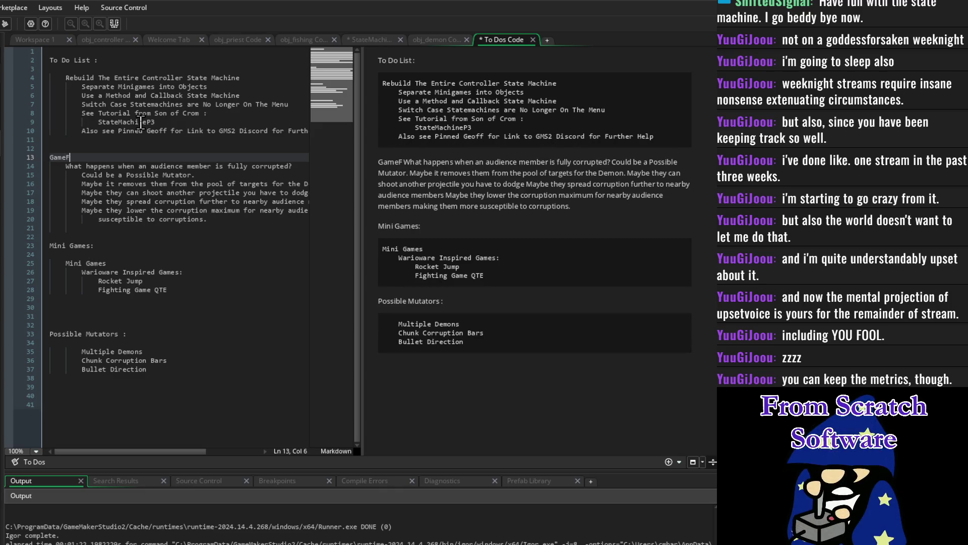
key("Return")
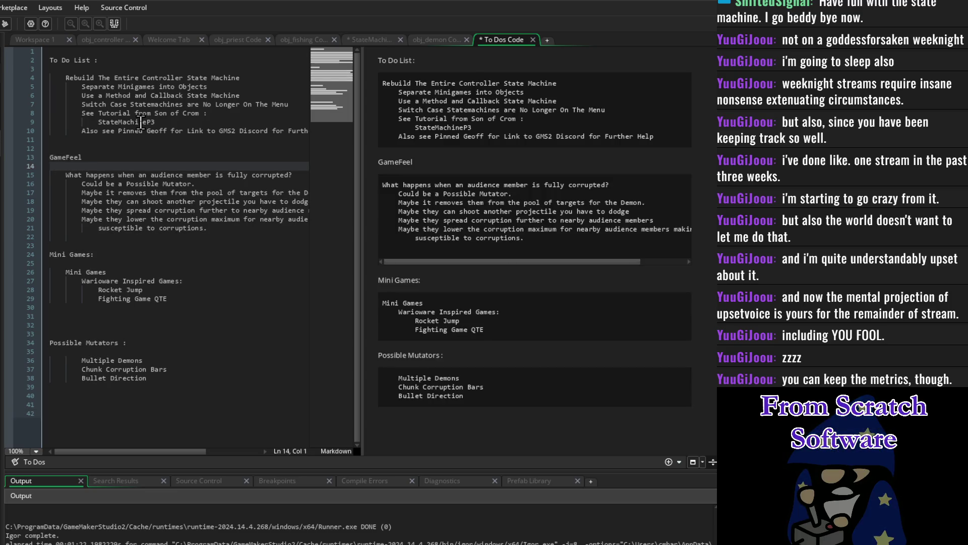
key("BackSpace")
key("BackSpace")
key("BackSpace")
key("BackSpace")
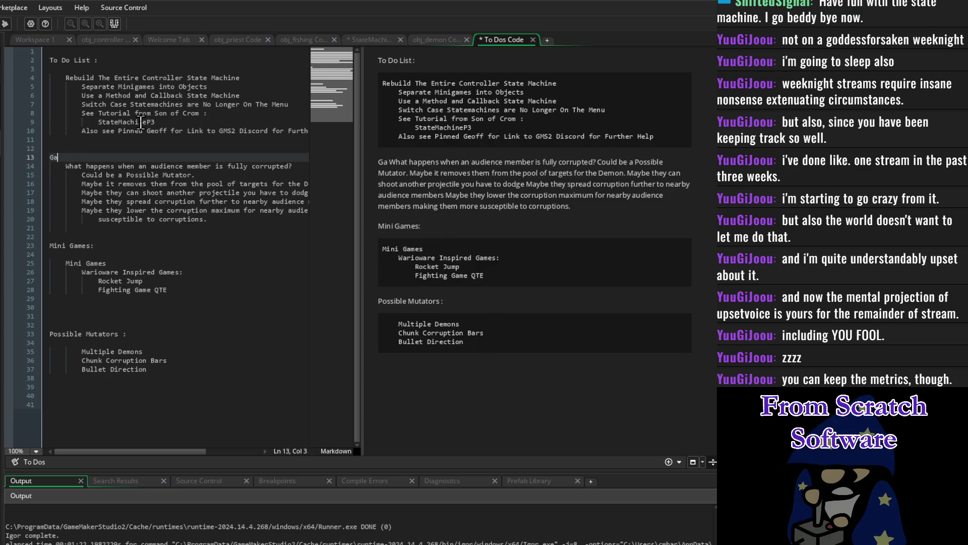
key("Return")
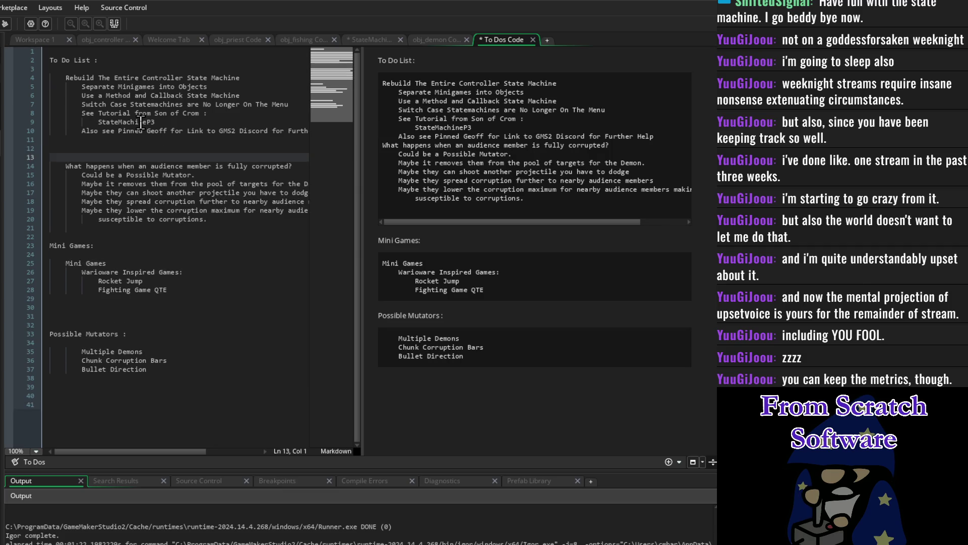
key("BackSpace")
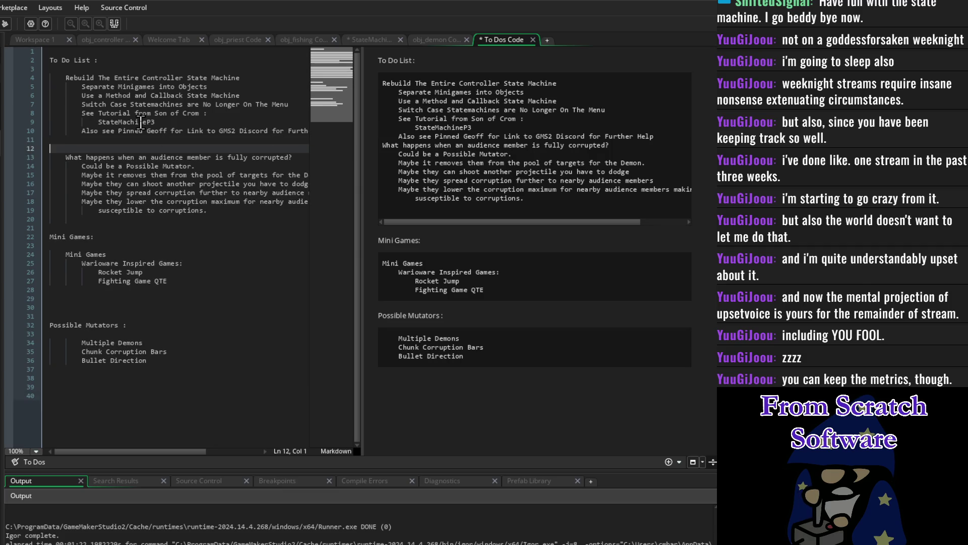